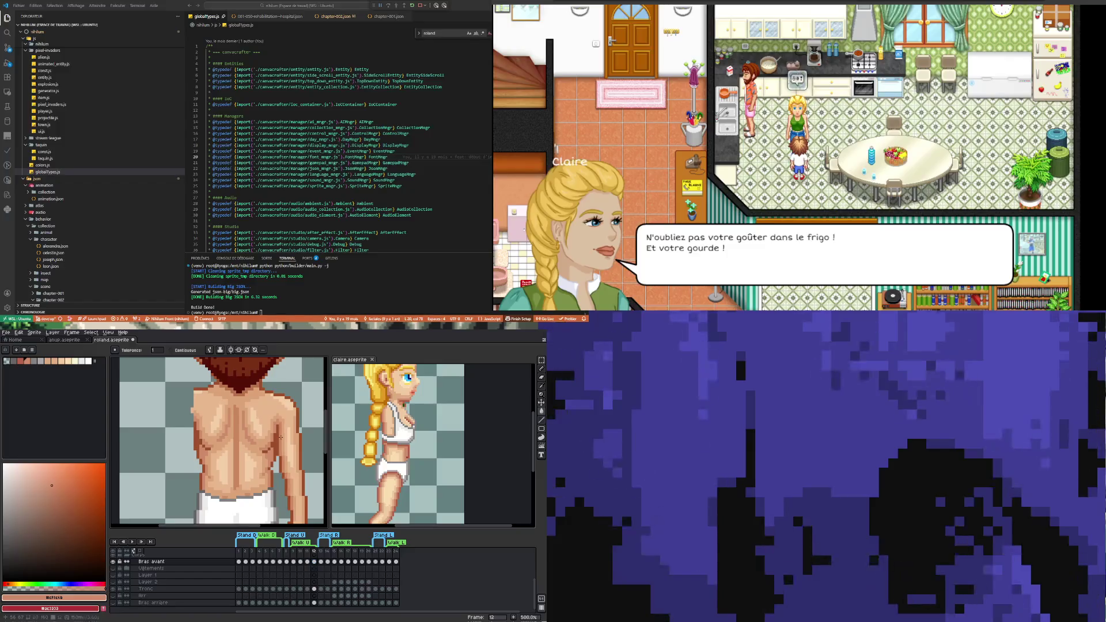
- Step through the bearded character's walk poses frame by frame, from 13 to 20
{"action": "left_click", "coordinate": [321, 561]}
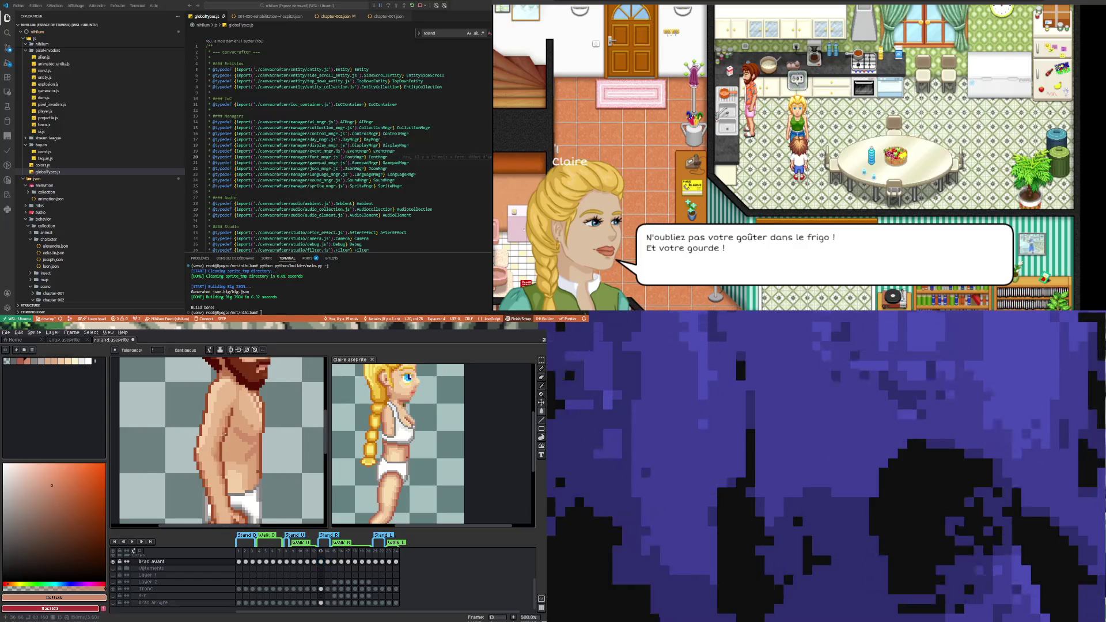
{"action": "left_click", "coordinate": [327, 562]}
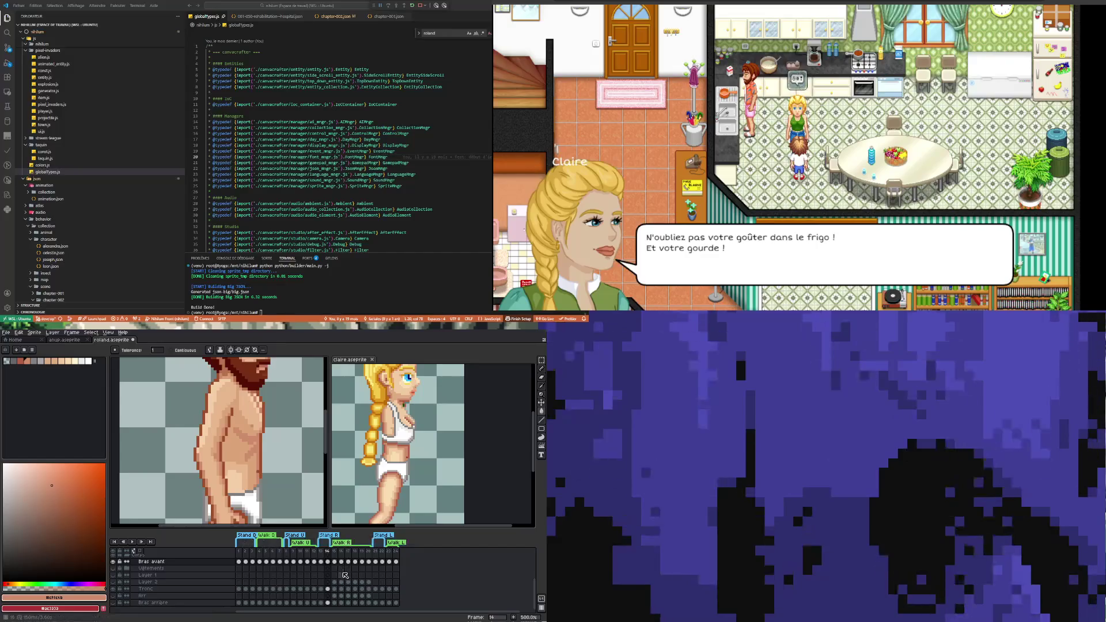
{"action": "left_click", "coordinate": [334, 562]}
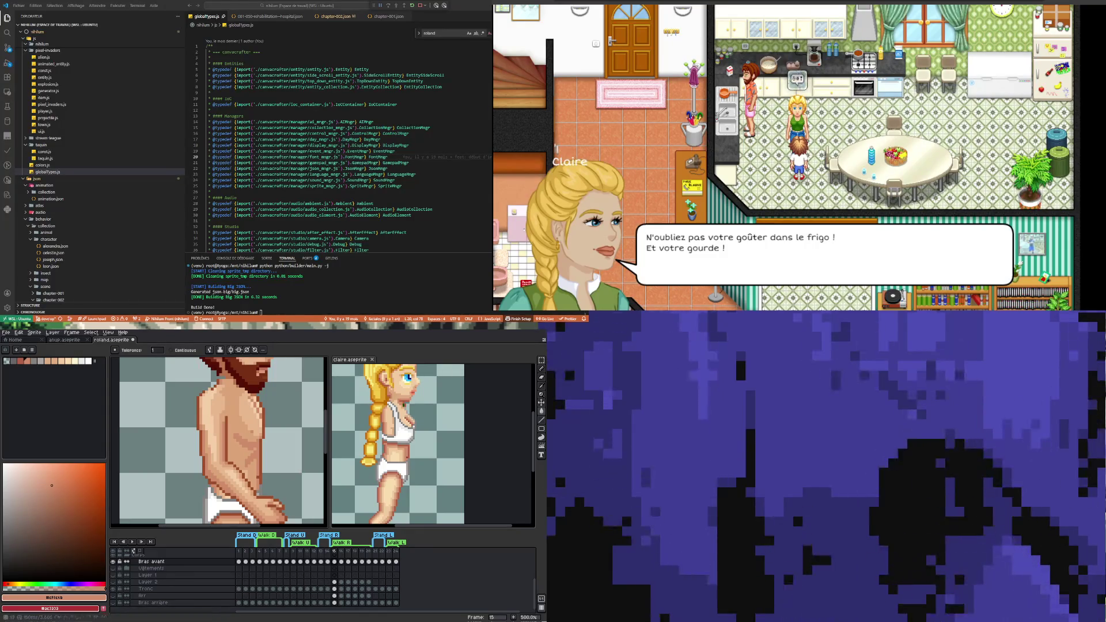
{"action": "key", "text": "Right"}
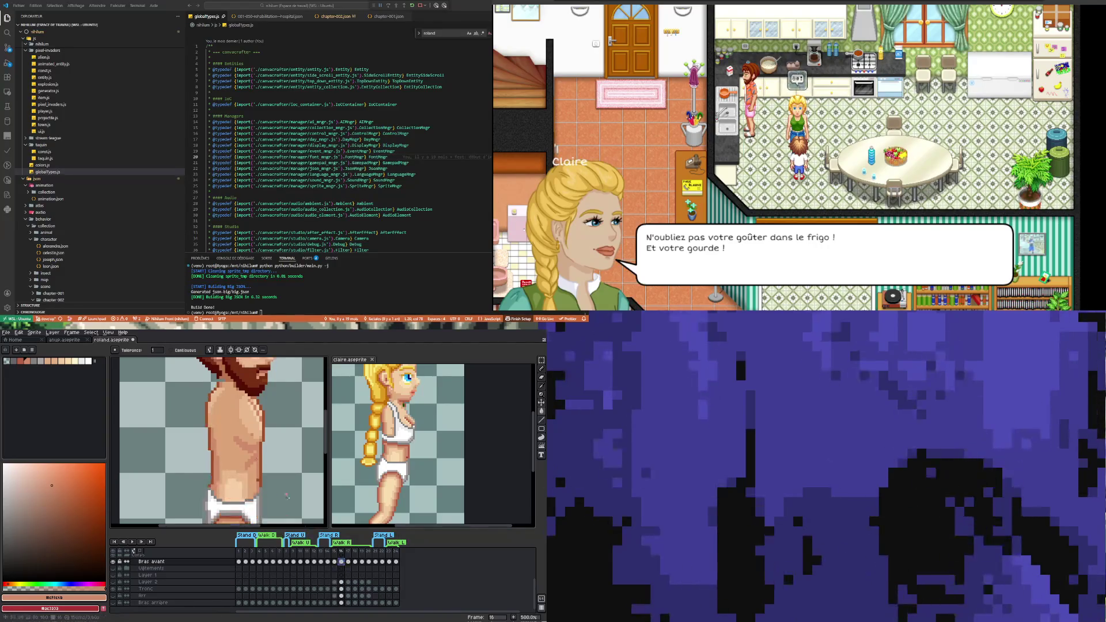
{"action": "key", "text": "Right"}
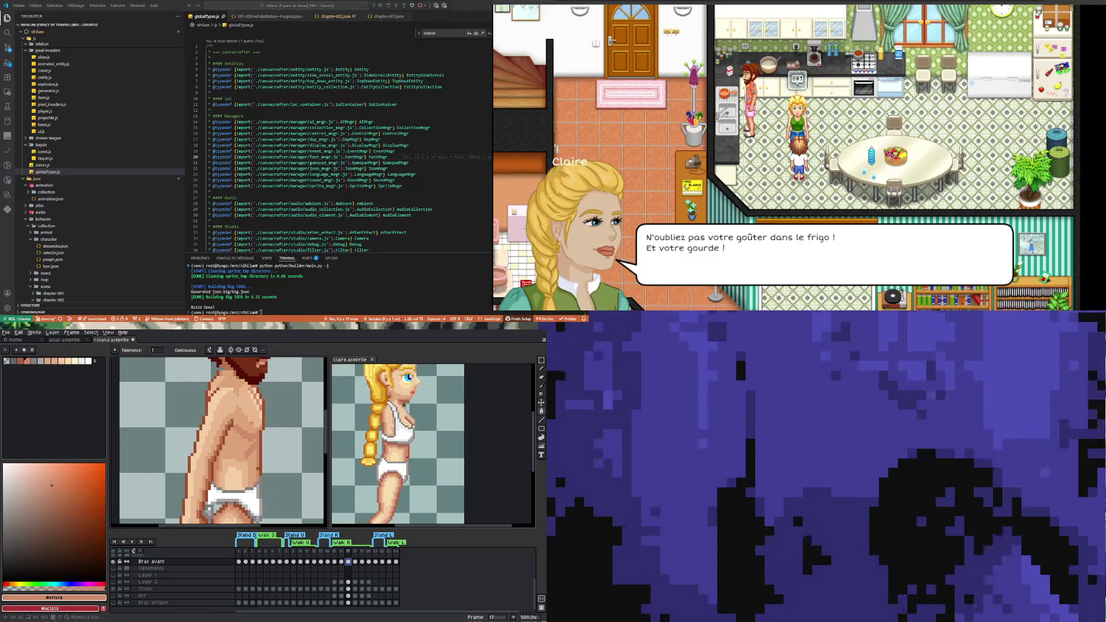
{"action": "left_click", "coordinate": [357, 562]}
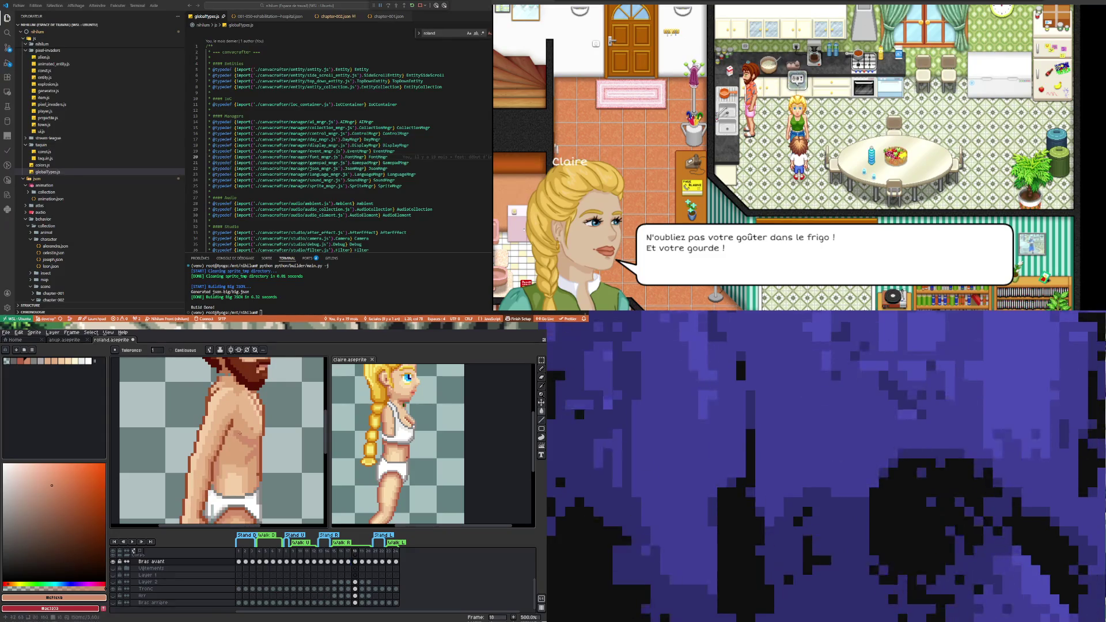
{"action": "left_click", "coordinate": [362, 562]}
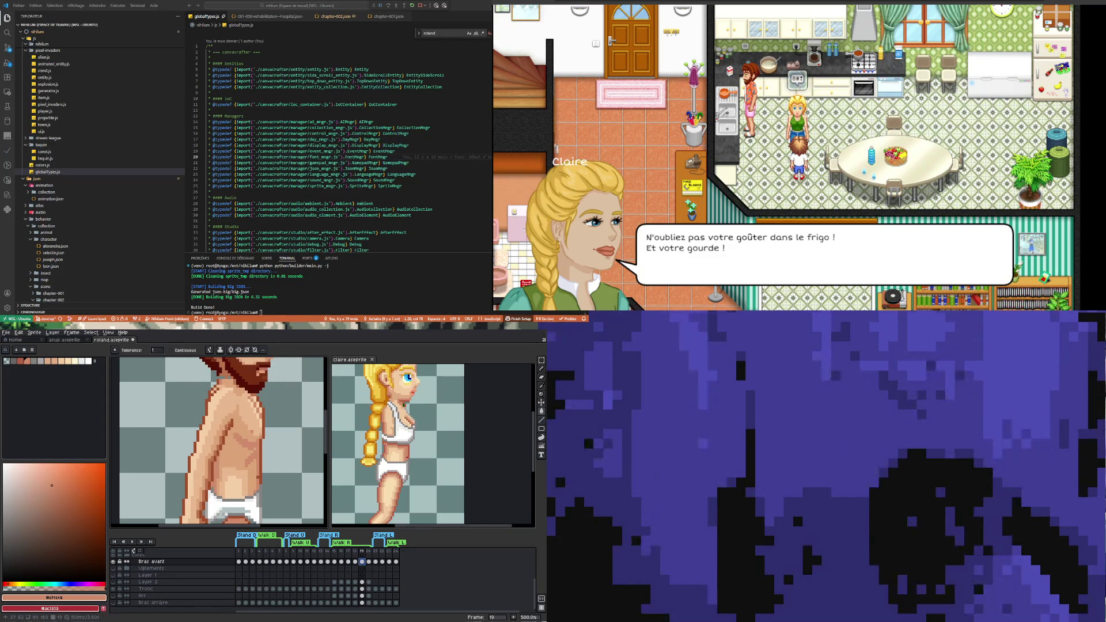
{"action": "left_click", "coordinate": [369, 562]}
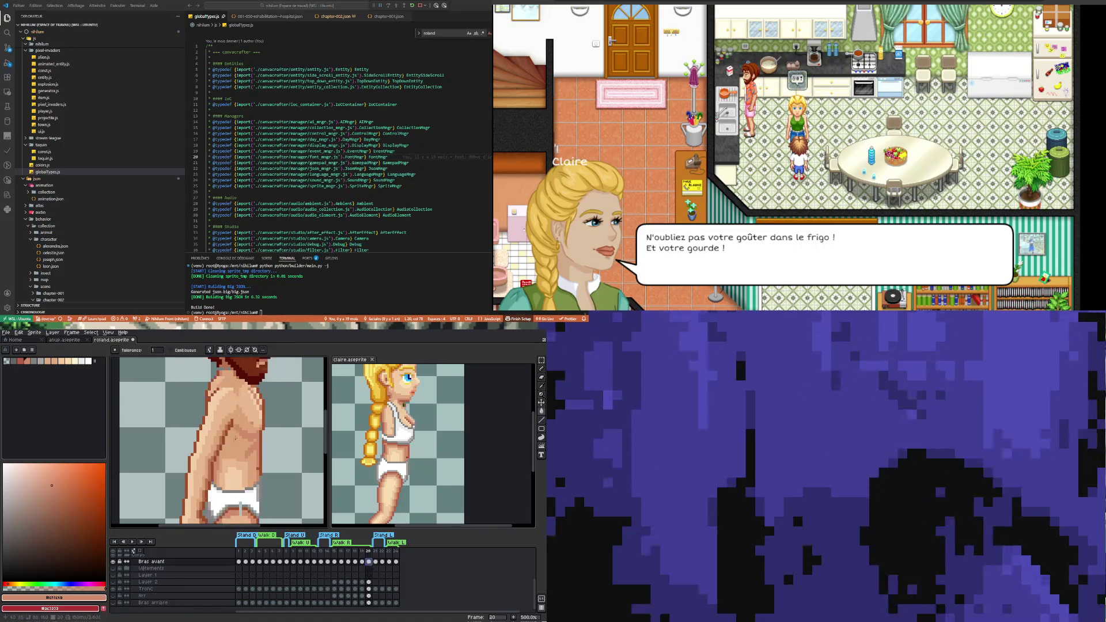
{"action": "scroll", "coordinate": [219, 449], "scroll_direction": "down", "scroll_amount": 3}
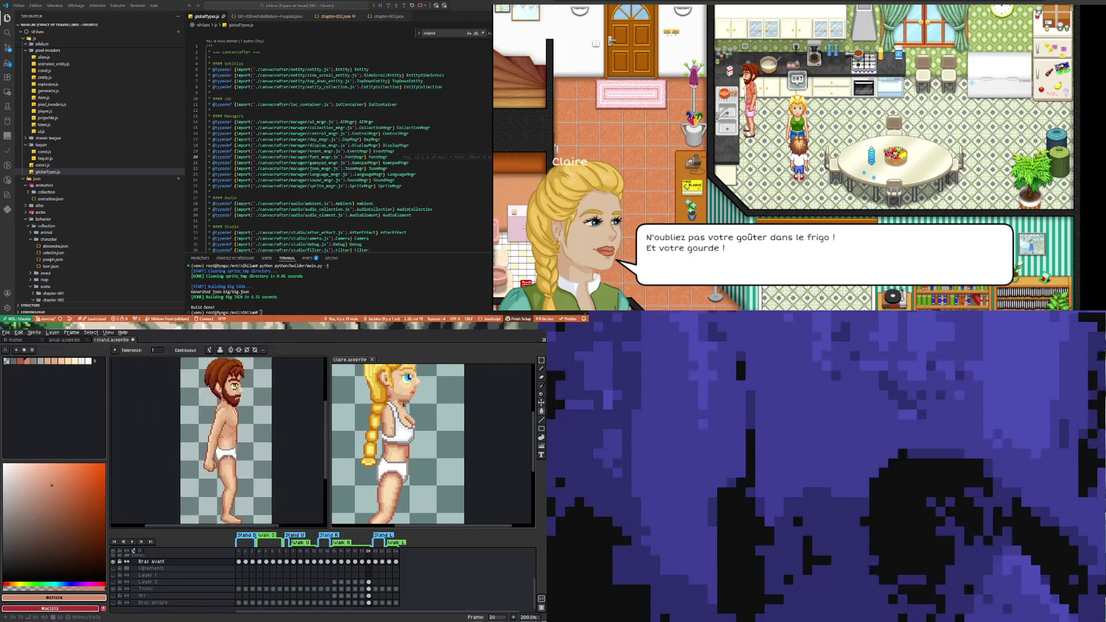
- Hide the front arm layer, show Arr, and fill the frame-20 back leg lighter
{"action": "scroll", "coordinate": [218, 449], "scroll_direction": "up", "scroll_amount": 1}
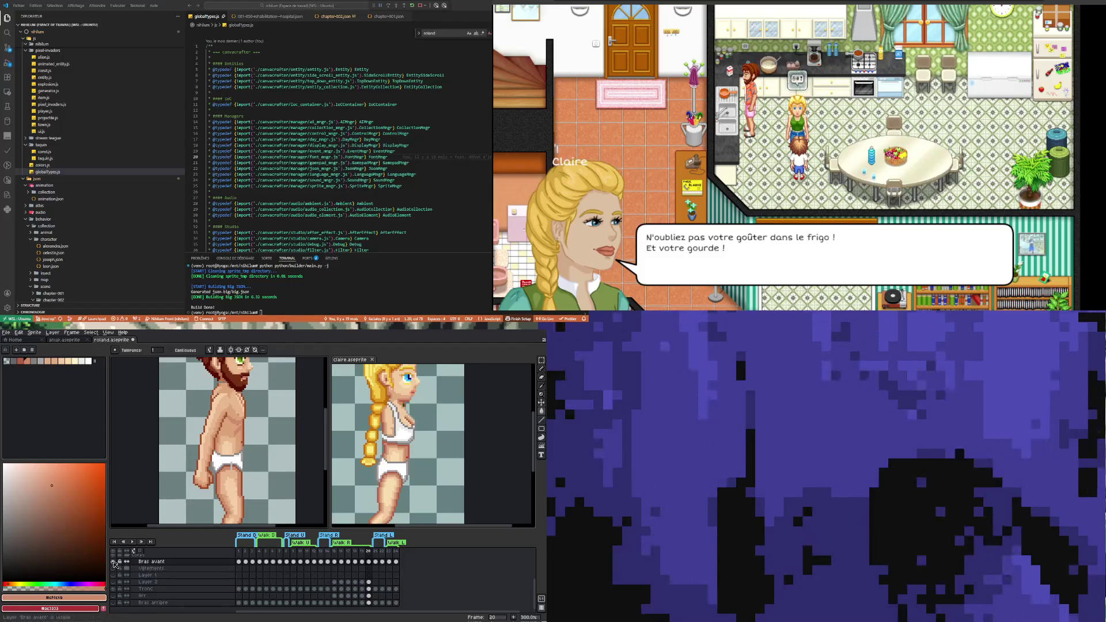
{"action": "left_click", "coordinate": [114, 563]}
{"action": "left_click", "coordinate": [114, 597]}
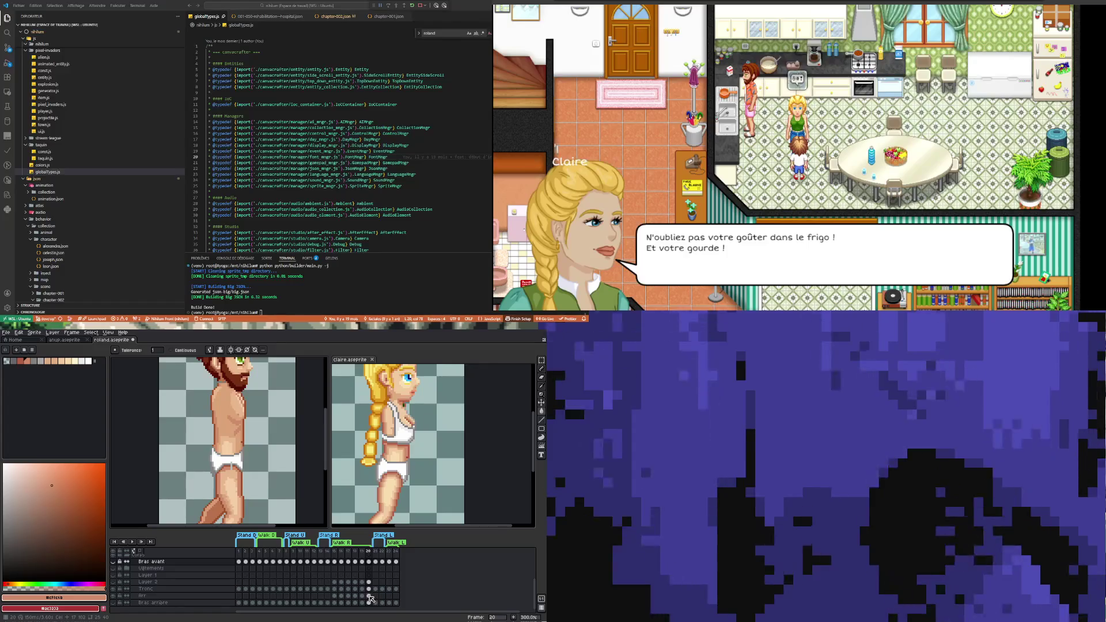
{"action": "left_click", "coordinate": [368, 597]}
{"action": "scroll", "coordinate": [219, 487], "scroll_direction": "down", "scroll_amount": 2}
{"action": "scroll", "coordinate": [219, 487], "scroll_direction": "up", "scroll_amount": 3}
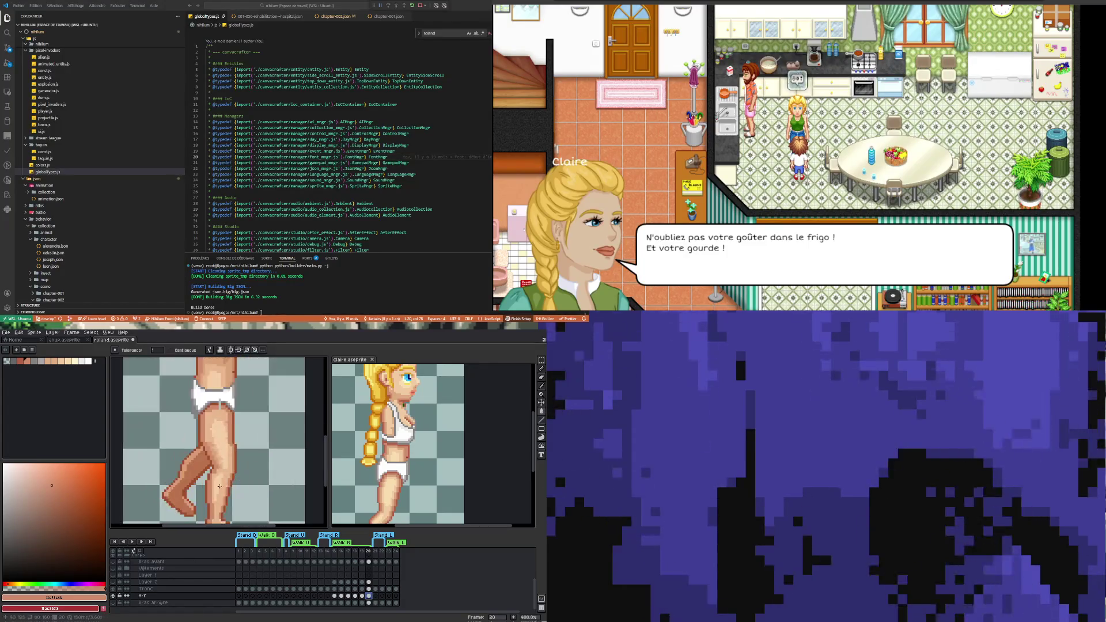
{"action": "scroll", "coordinate": [189, 482], "scroll_direction": "up", "scroll_amount": 1}
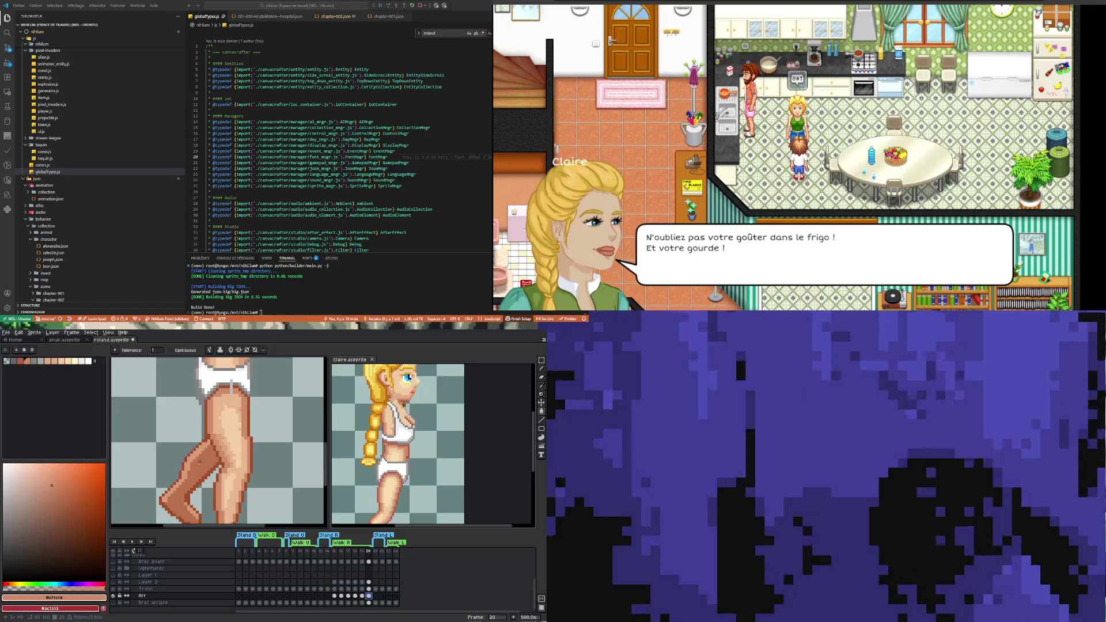
{"action": "left_click", "coordinate": [198, 464]}
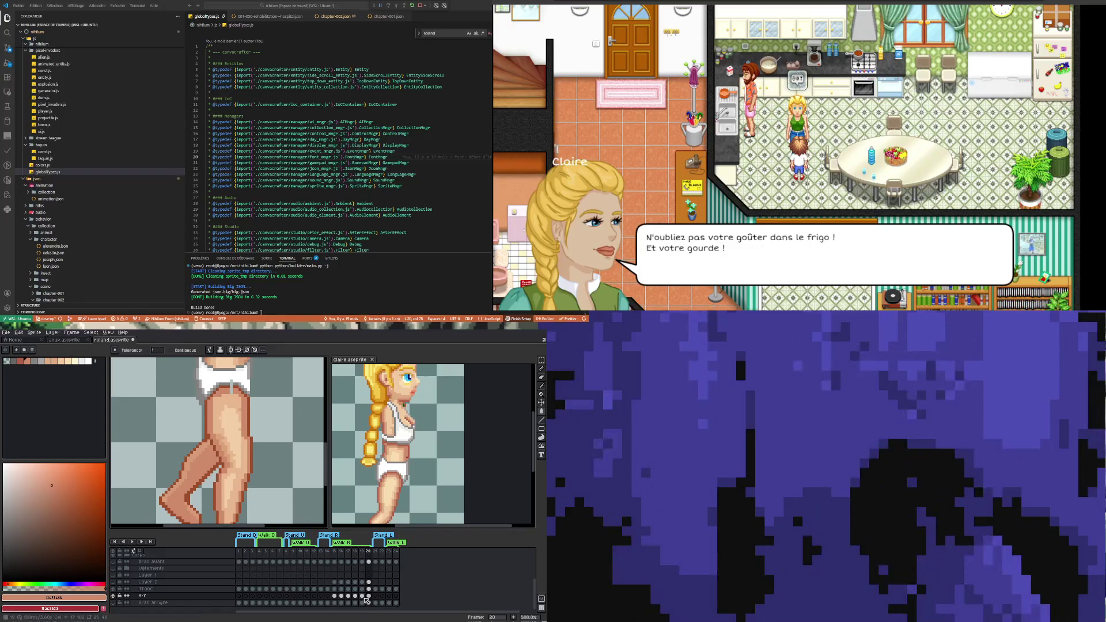
- Brighten the back leg with the lighter skin tone on frames 18, 17, 16 and 15
{"action": "key", "text": "Left"}
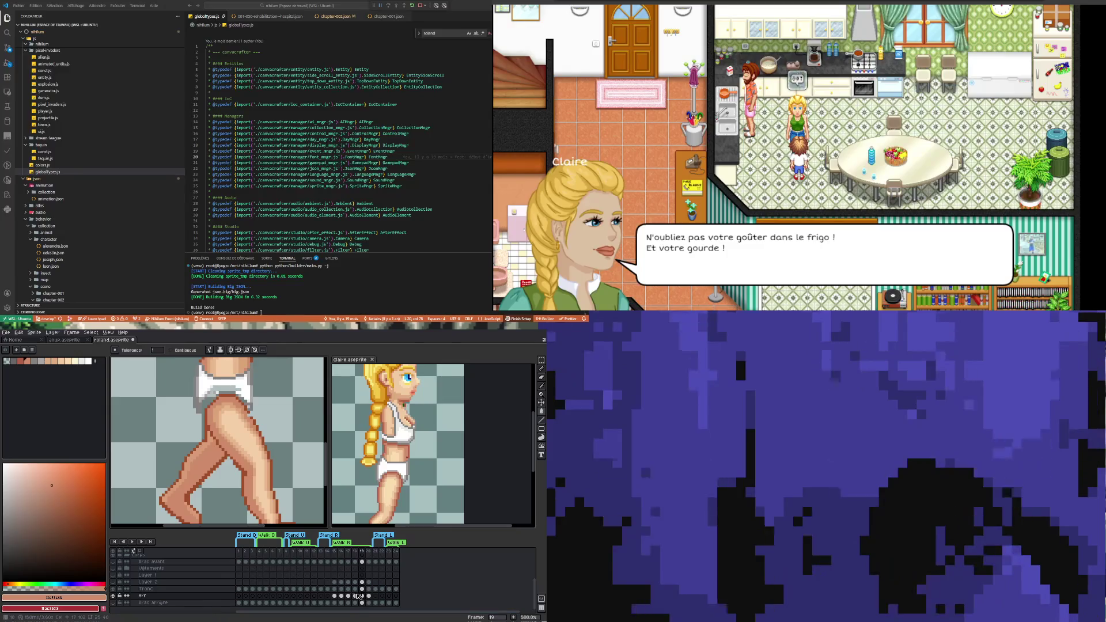
{"action": "key", "text": "Left"}
{"action": "left_click", "coordinate": [202, 463]}
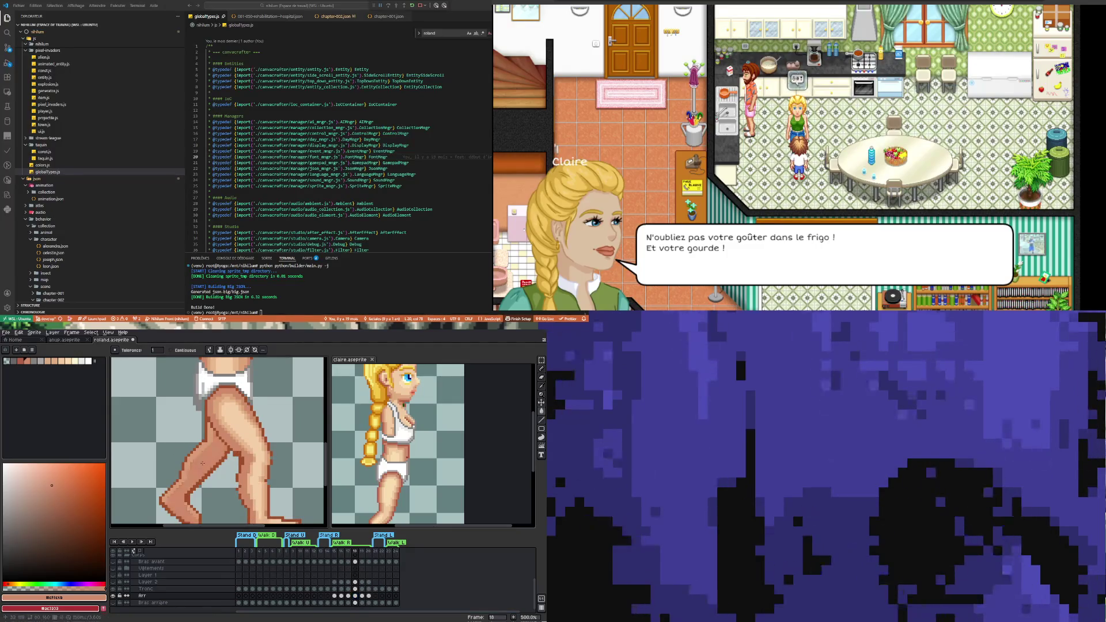
{"action": "left_click", "coordinate": [349, 596]}
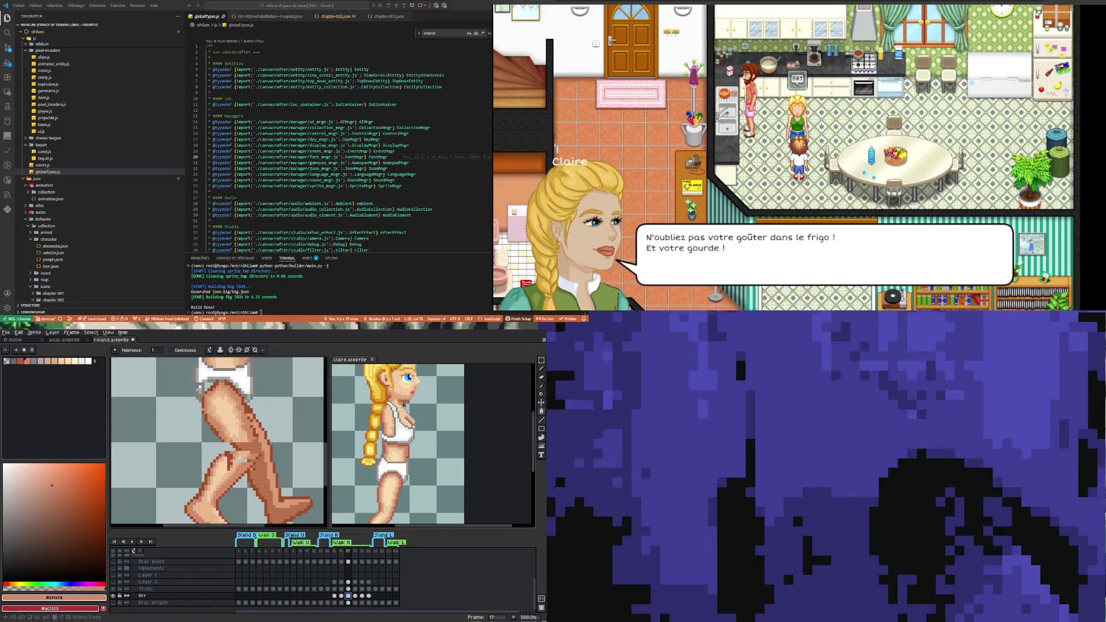
{"action": "left_click", "coordinate": [263, 486]}
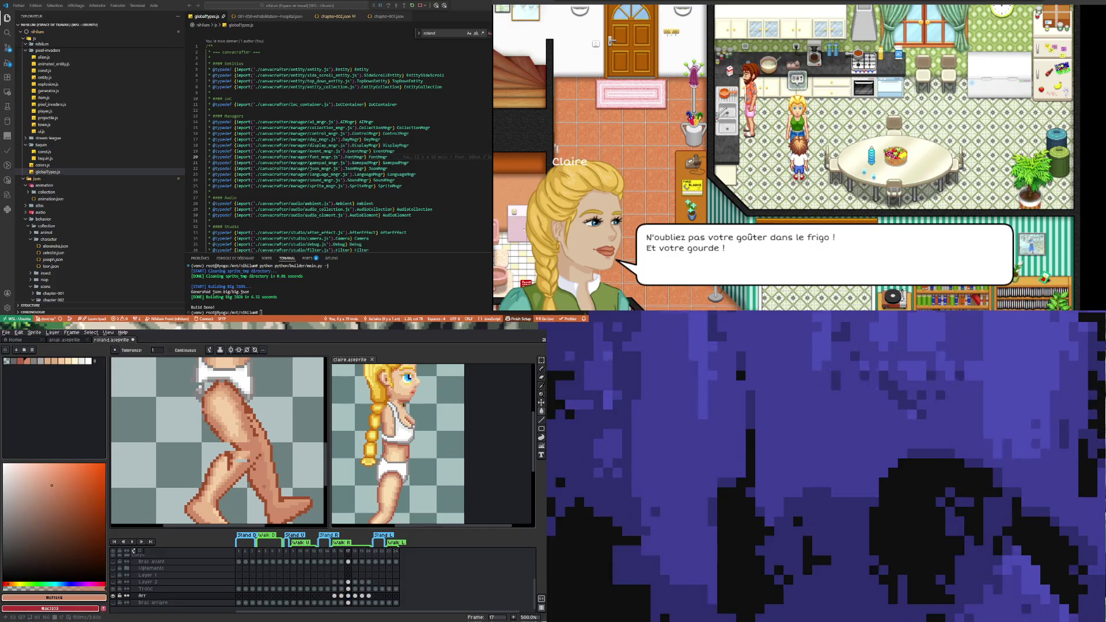
{"action": "left_click", "coordinate": [340, 596]}
{"action": "left_click", "coordinate": [255, 458]}
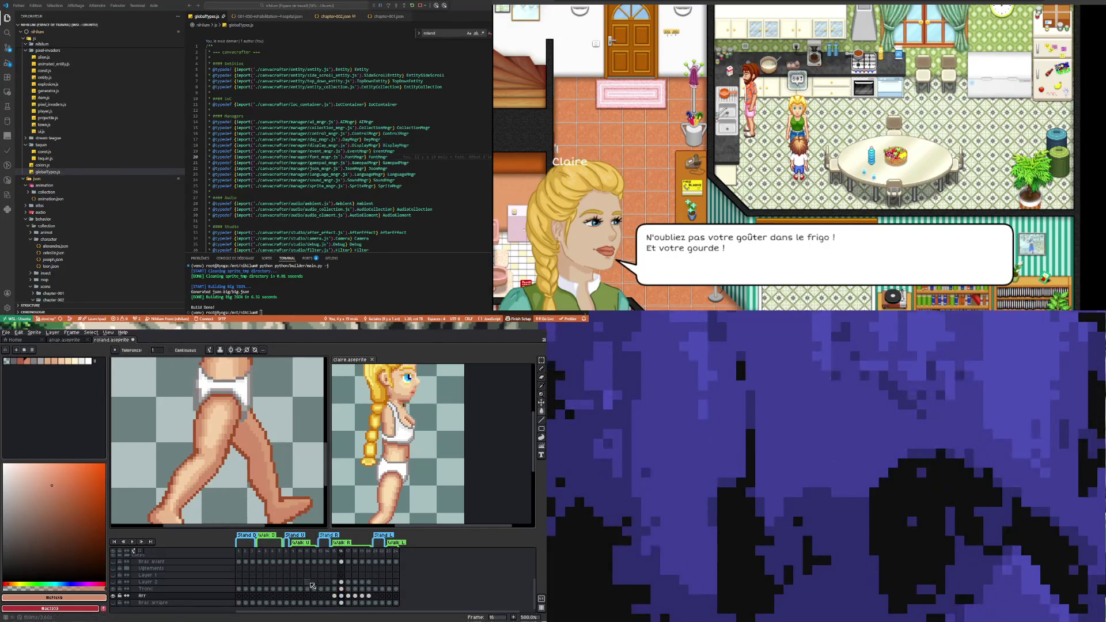
{"action": "left_click", "coordinate": [335, 596]}
{"action": "left_click", "coordinate": [262, 464]}
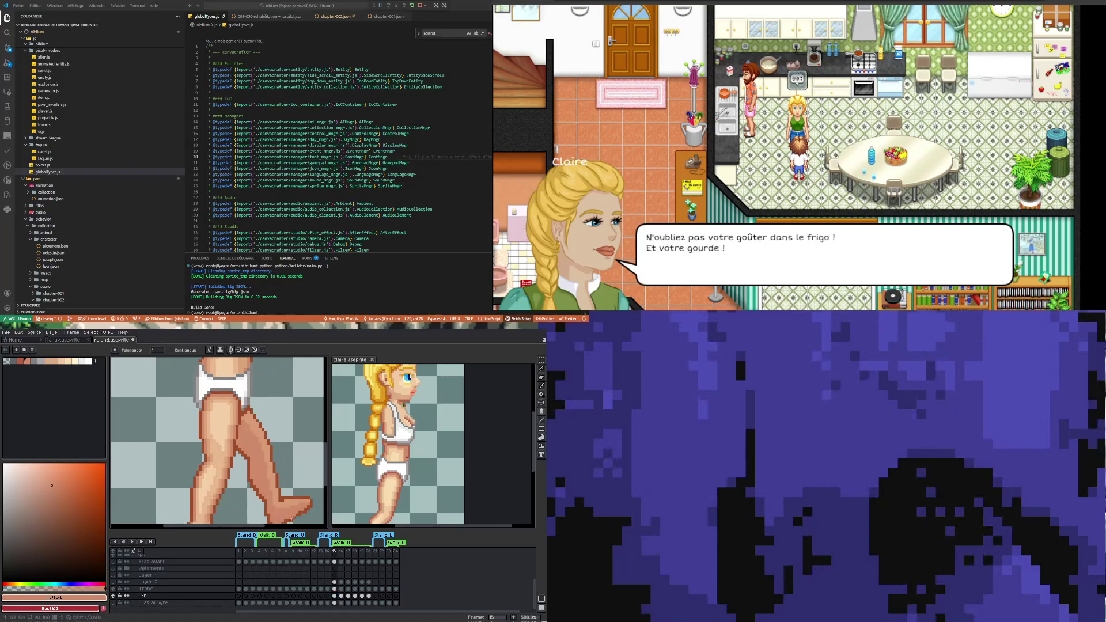
{"action": "scroll", "coordinate": [301, 584], "scroll_direction": "up", "scroll_amount": 1}
{"action": "scroll", "coordinate": [219, 441], "scroll_direction": "down", "scroll_amount": 3}
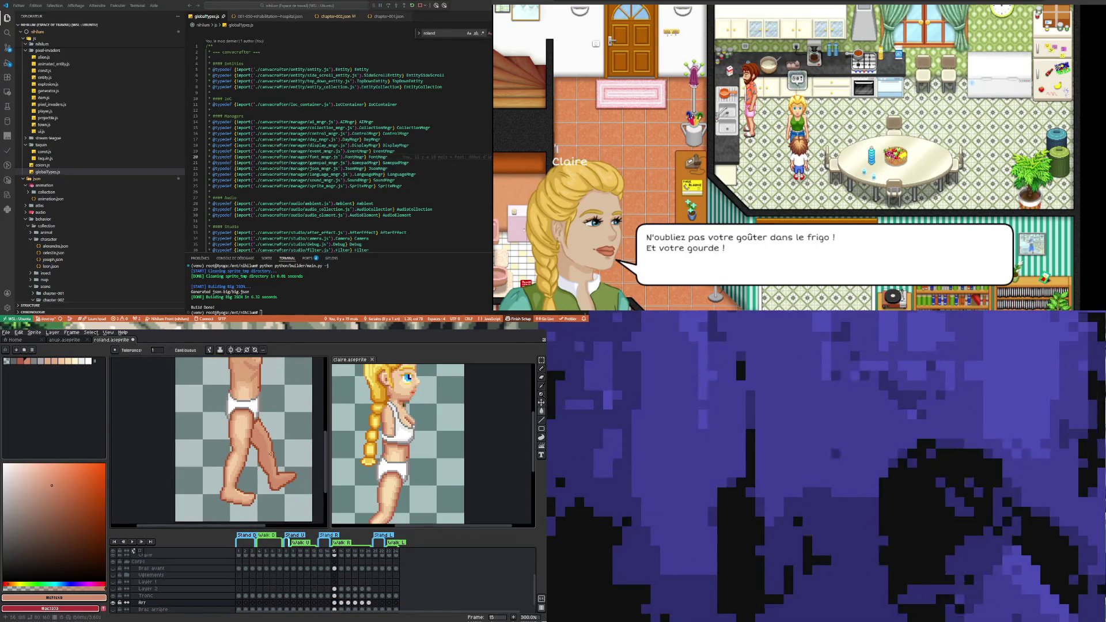
{"action": "scroll", "coordinate": [397, 443], "scroll_direction": "down", "scroll_amount": 2}
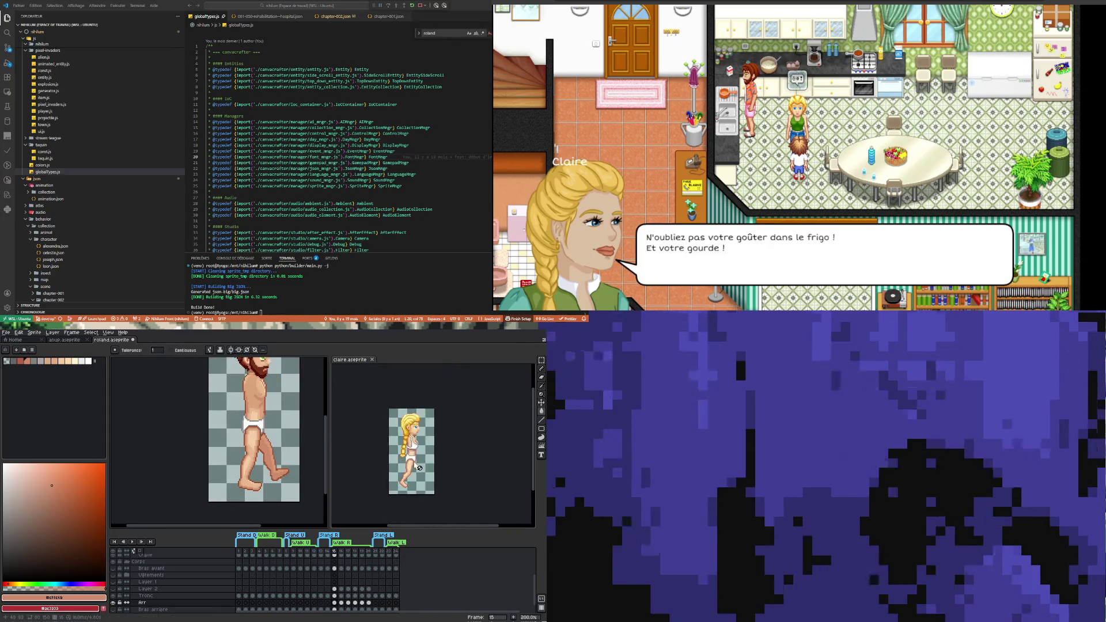
- Show the Arr layer in the blonde reference sprite and sample its lighter leg skin tone
{"action": "left_click", "coordinate": [501, 415]}
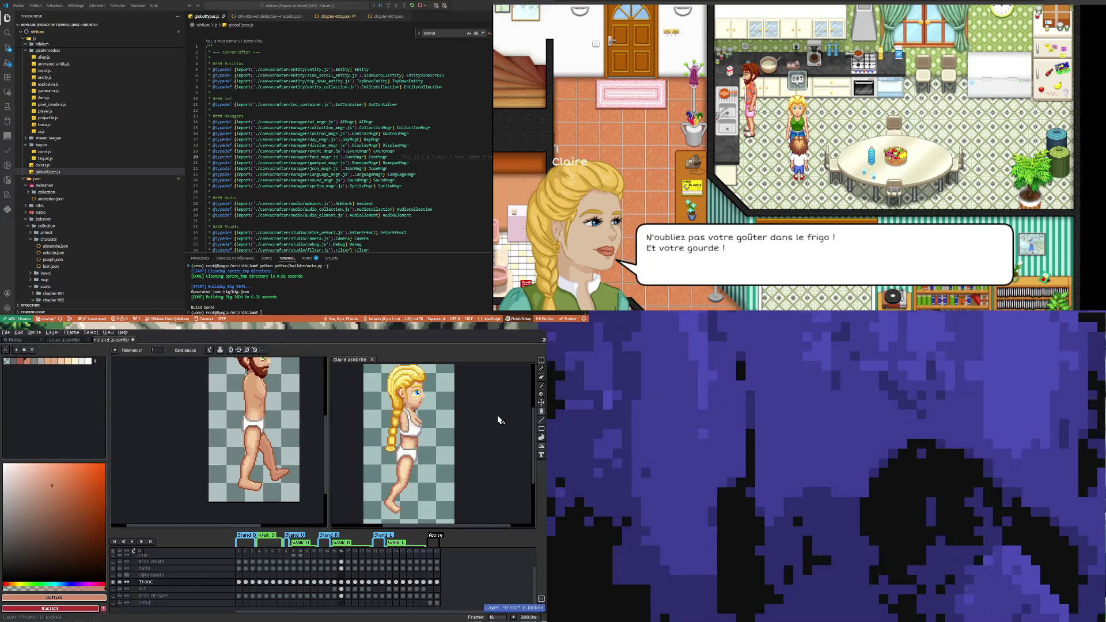
{"action": "left_click", "coordinate": [116, 588]}
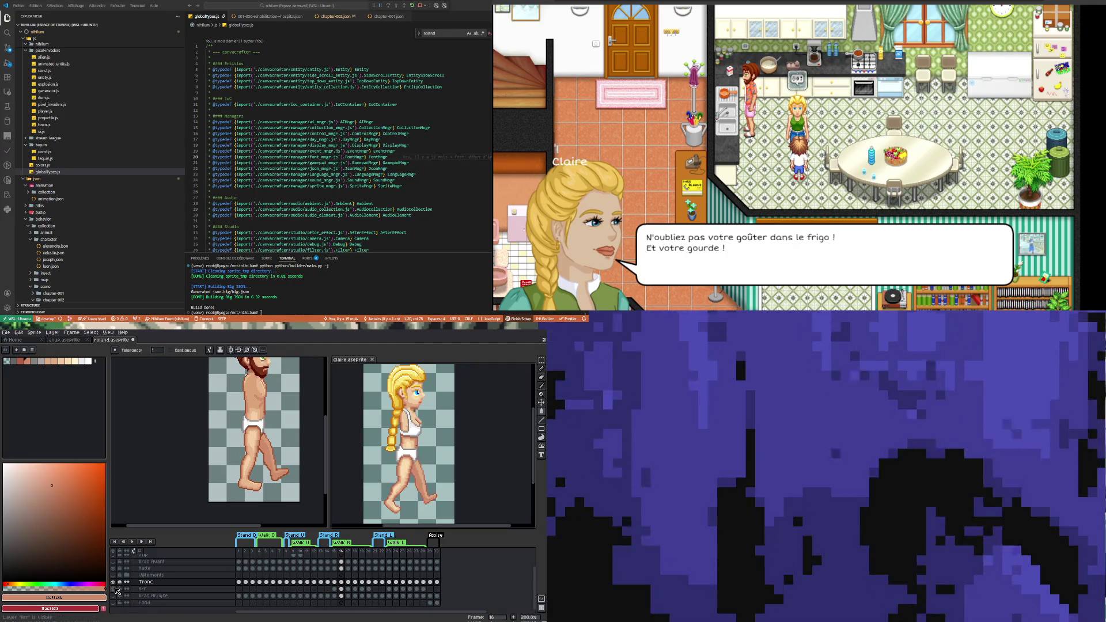
{"action": "scroll", "coordinate": [259, 461], "scroll_direction": "up", "scroll_amount": 3}
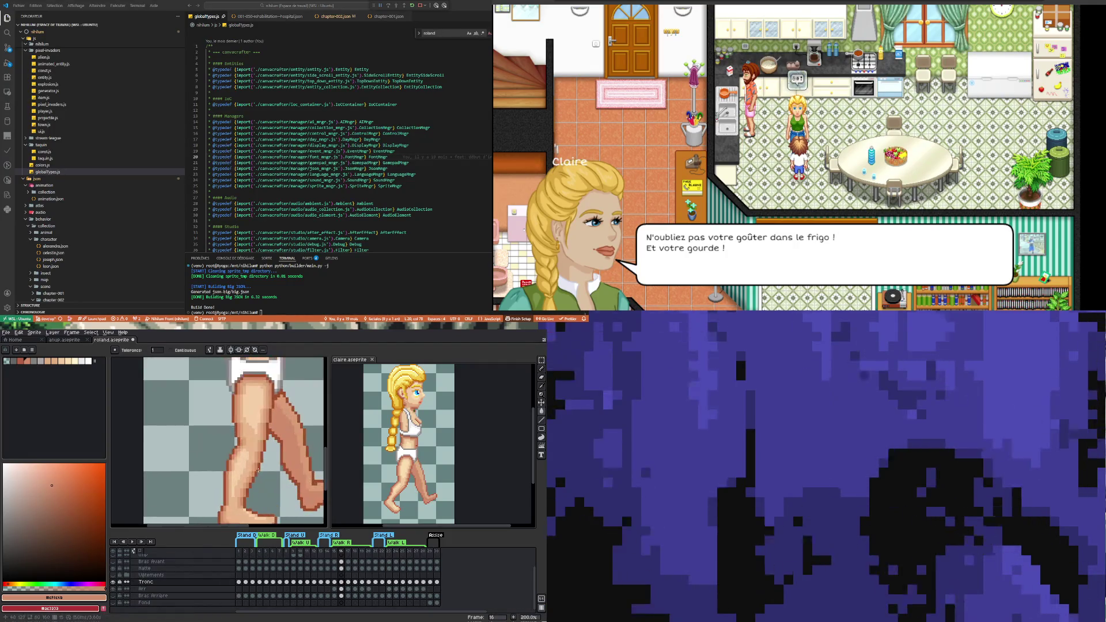
{"action": "scroll", "coordinate": [410, 487], "scroll_direction": "up", "scroll_amount": 1}
{"action": "scroll", "coordinate": [410, 487], "scroll_direction": "up", "scroll_amount": 1}
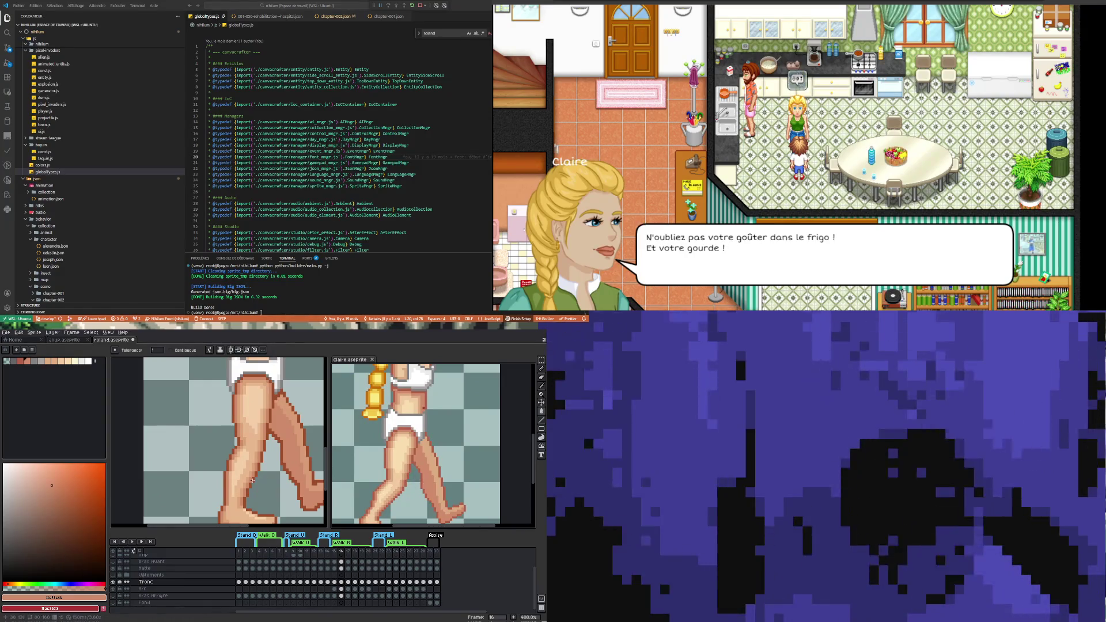
{"action": "key", "text": "i"}
{"action": "left_click", "coordinate": [255, 452]}
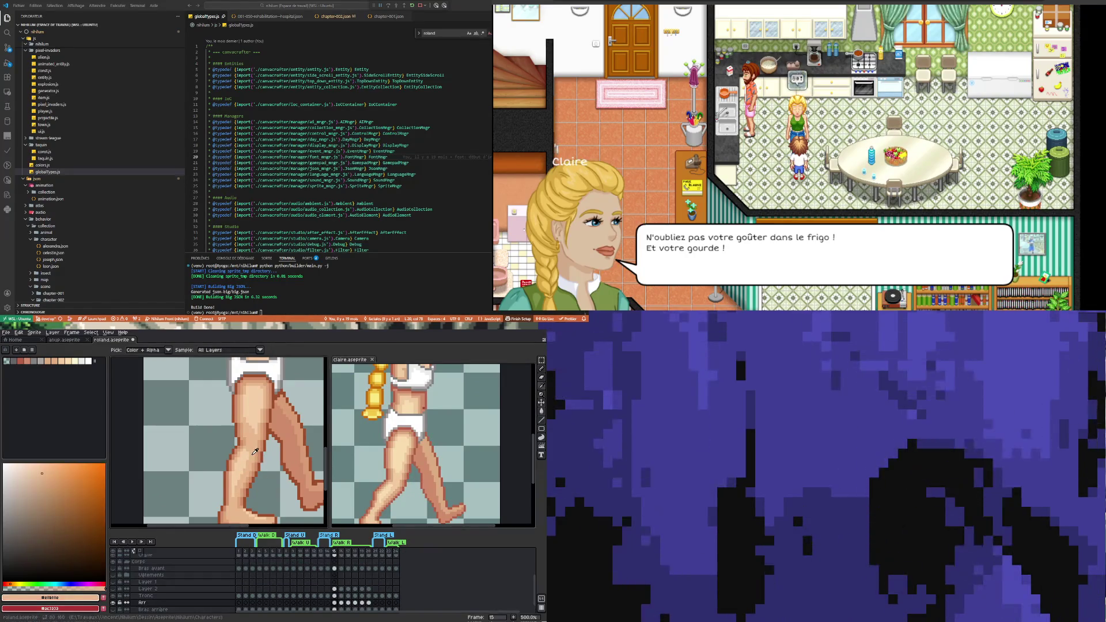
- Fill Roland's back leg with that lighter tone on frame 20
{"action": "left_click", "coordinate": [369, 602]}
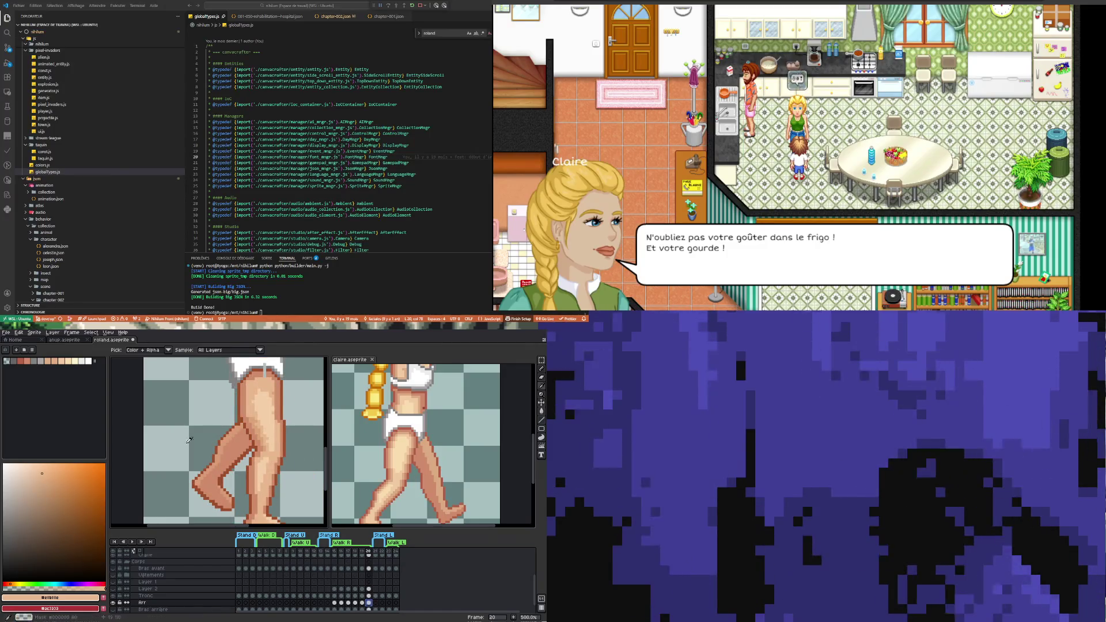
{"action": "left_click", "coordinate": [541, 411]}
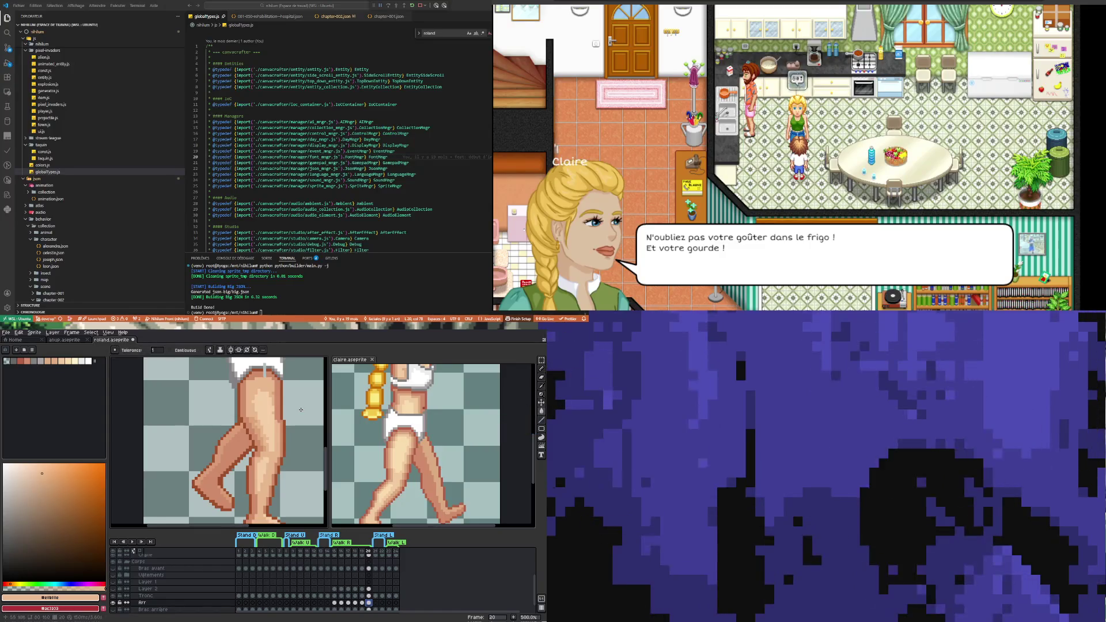
{"action": "left_click", "coordinate": [235, 430]}
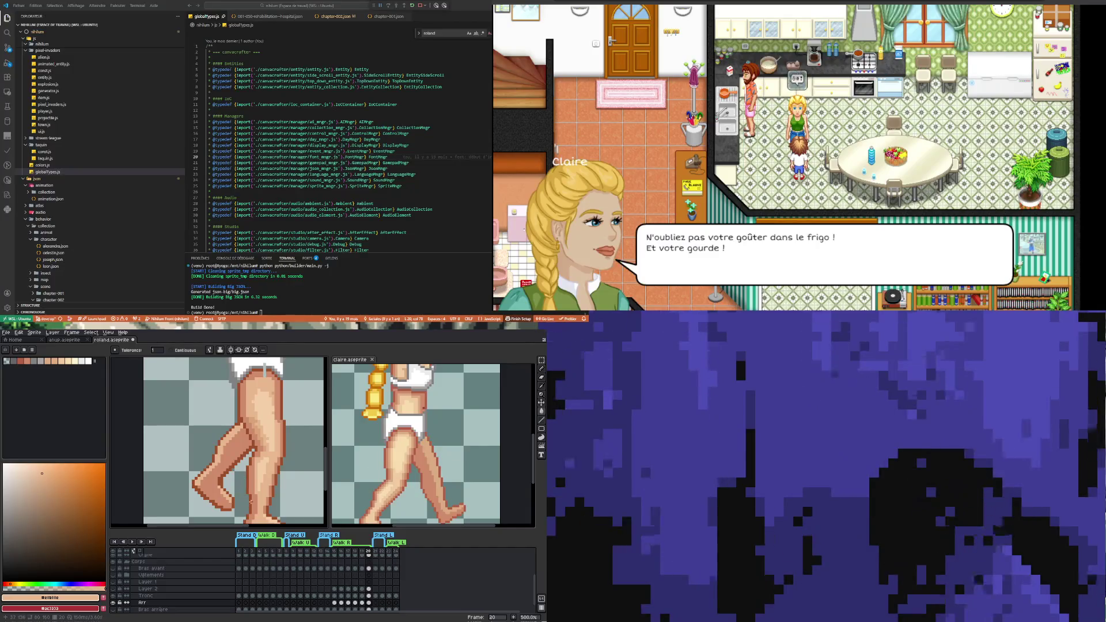
{"action": "scroll", "coordinate": [251, 501], "scroll_direction": "up", "scroll_amount": 1}
{"action": "scroll", "coordinate": [252, 494], "scroll_direction": "down", "scroll_amount": 4}
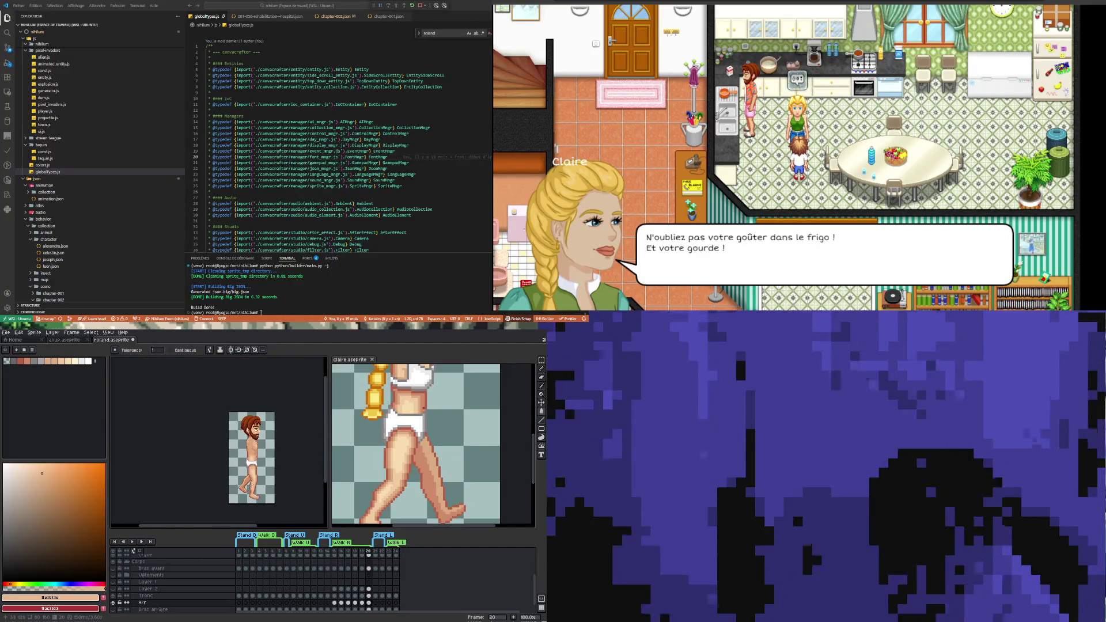
- Sample the darker skin tone #dba378 from the leg and return to the Paint Bucket
{"action": "scroll", "coordinate": [257, 477], "scroll_direction": "up", "scroll_amount": 1}
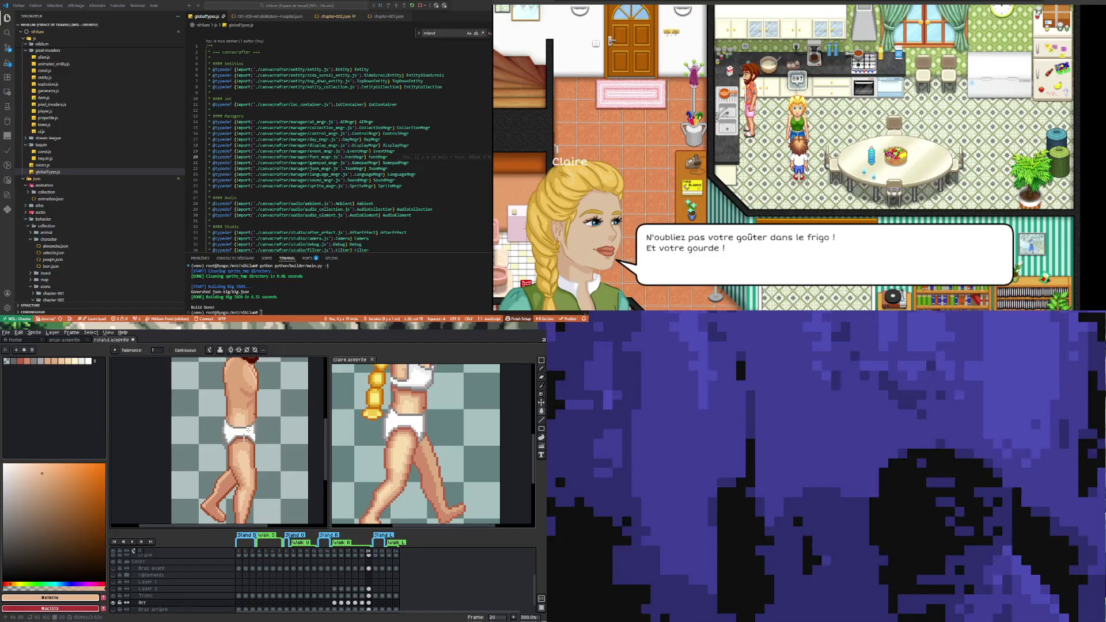
{"action": "scroll", "coordinate": [248, 438], "scroll_direction": "up", "scroll_amount": 3}
{"action": "key", "text": "i"}
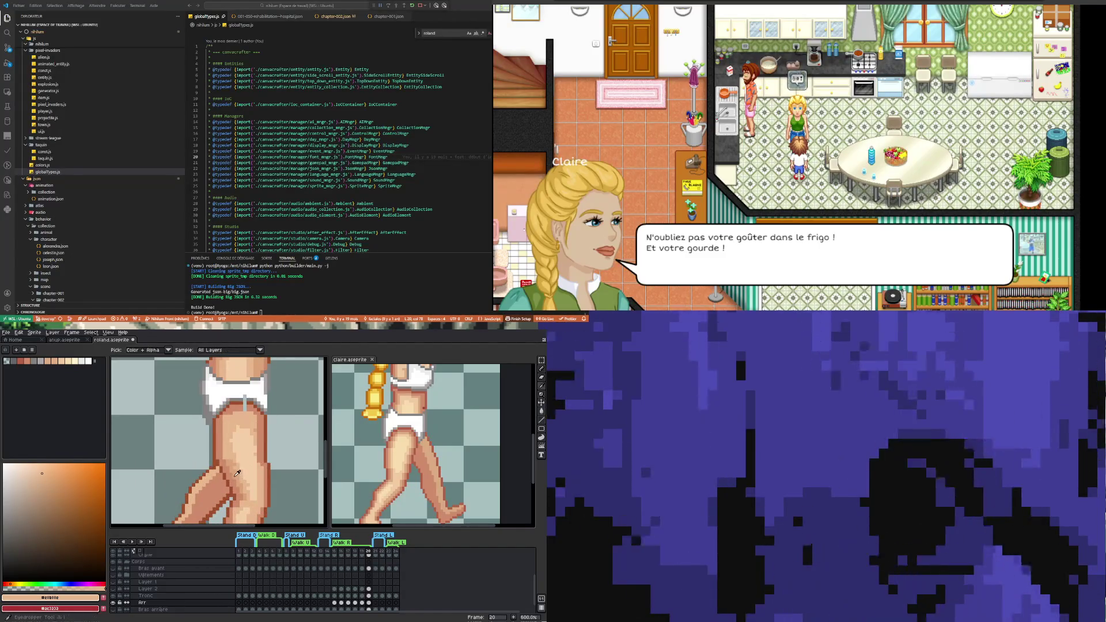
{"action": "left_click", "coordinate": [237, 473]}
{"action": "left_click", "coordinate": [540, 412]}
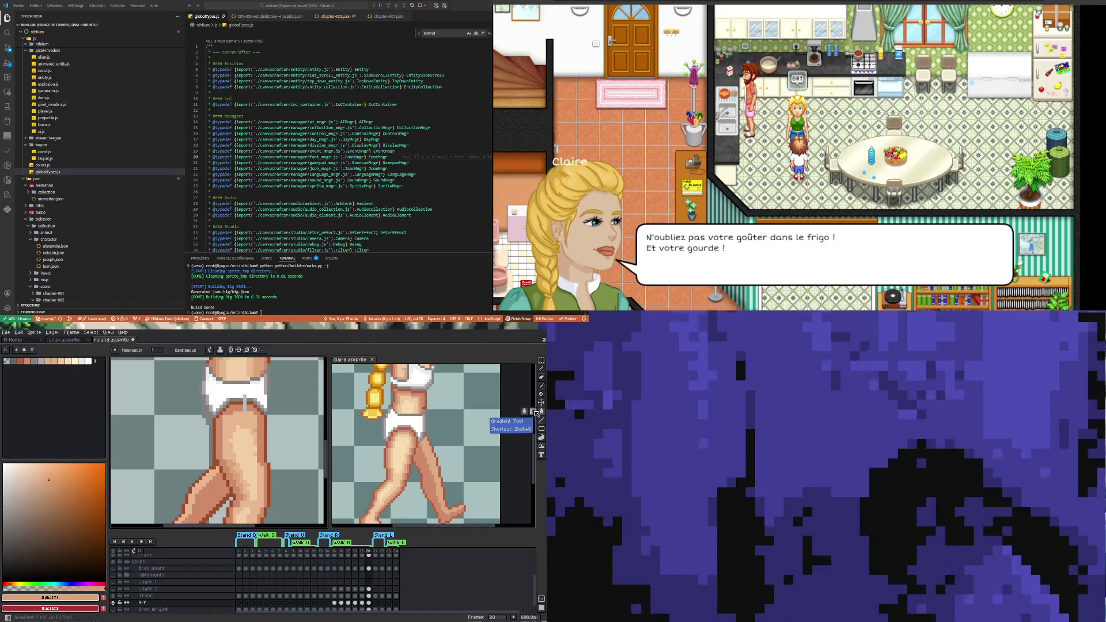
{"action": "scroll", "coordinate": [223, 459], "scroll_direction": "down", "scroll_amount": 3}
{"action": "scroll", "coordinate": [223, 459], "scroll_direction": "down", "scroll_amount": 1}
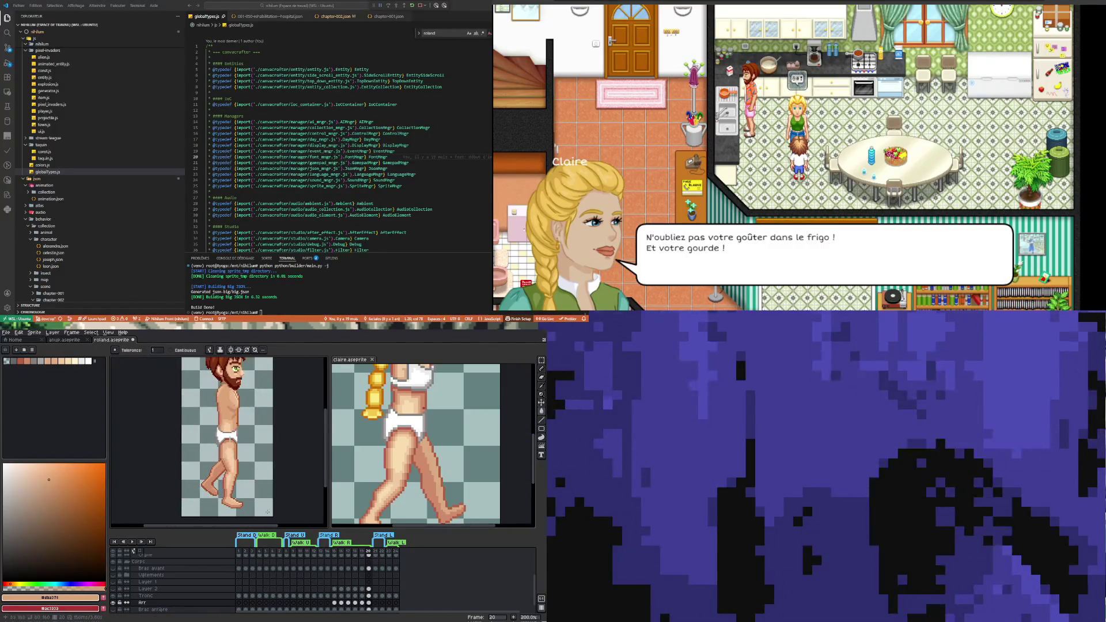
- Zoom in on the legs and step back through walk frames 19, 18, 17, 16 and 15
{"action": "left_click", "coordinate": [362, 603]}
{"action": "key", "text": "6"}
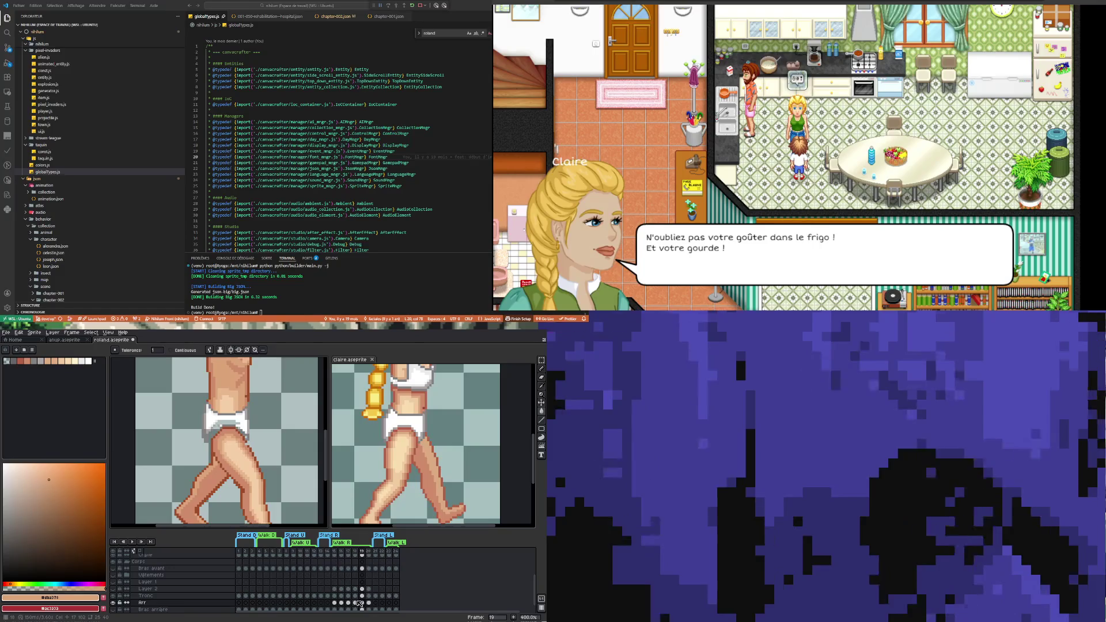
{"action": "left_click", "coordinate": [355, 602]}
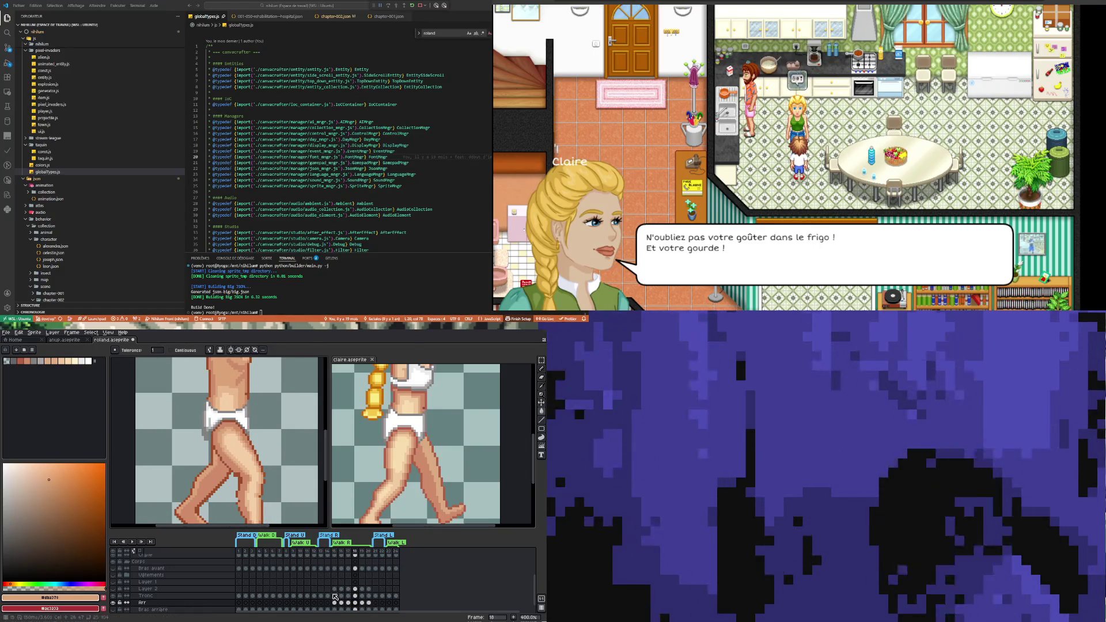
{"action": "key", "text": "Left"}
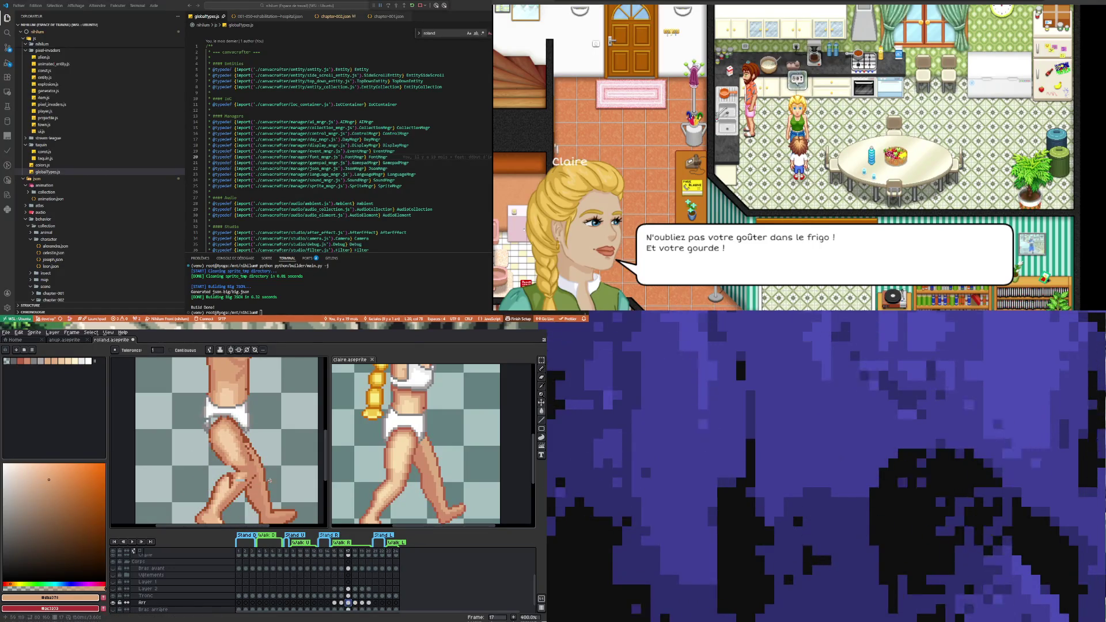
{"action": "scroll", "coordinate": [260, 478], "scroll_direction": "up", "scroll_amount": 3}
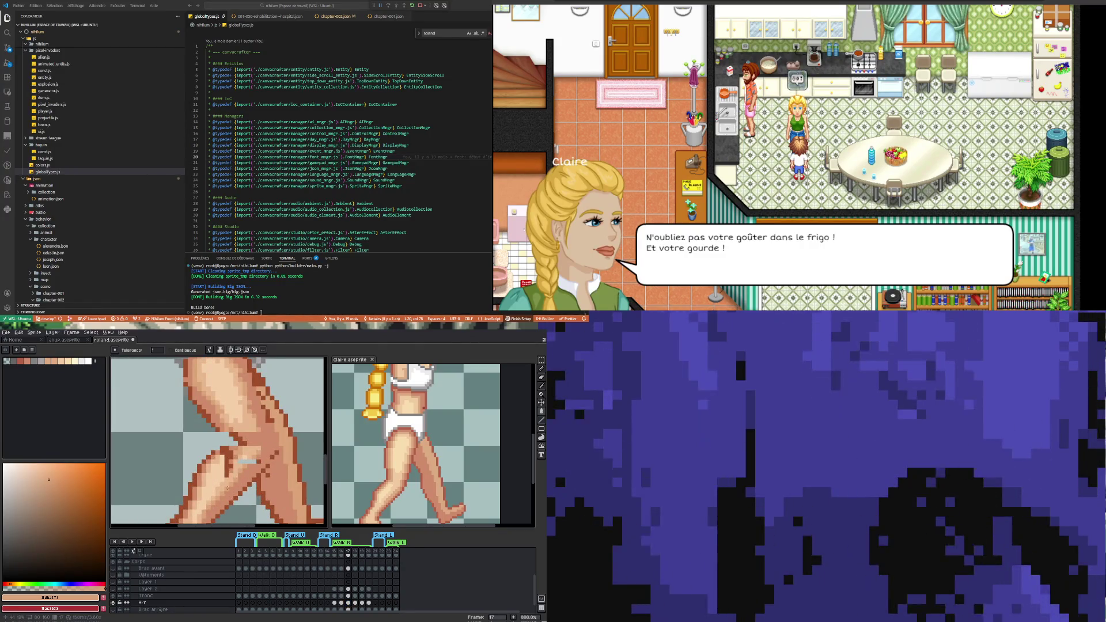
{"action": "scroll", "coordinate": [227, 488], "scroll_direction": "up", "scroll_amount": 7}
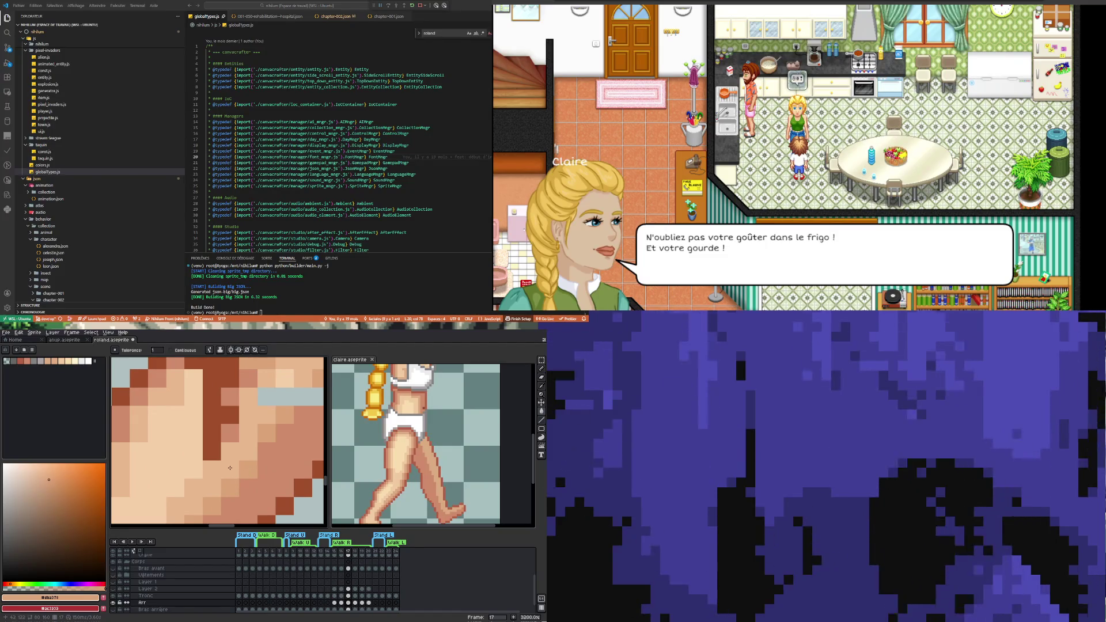
{"action": "scroll", "coordinate": [230, 468], "scroll_direction": "down", "scroll_amount": 5}
{"action": "left_click", "coordinate": [342, 603]}
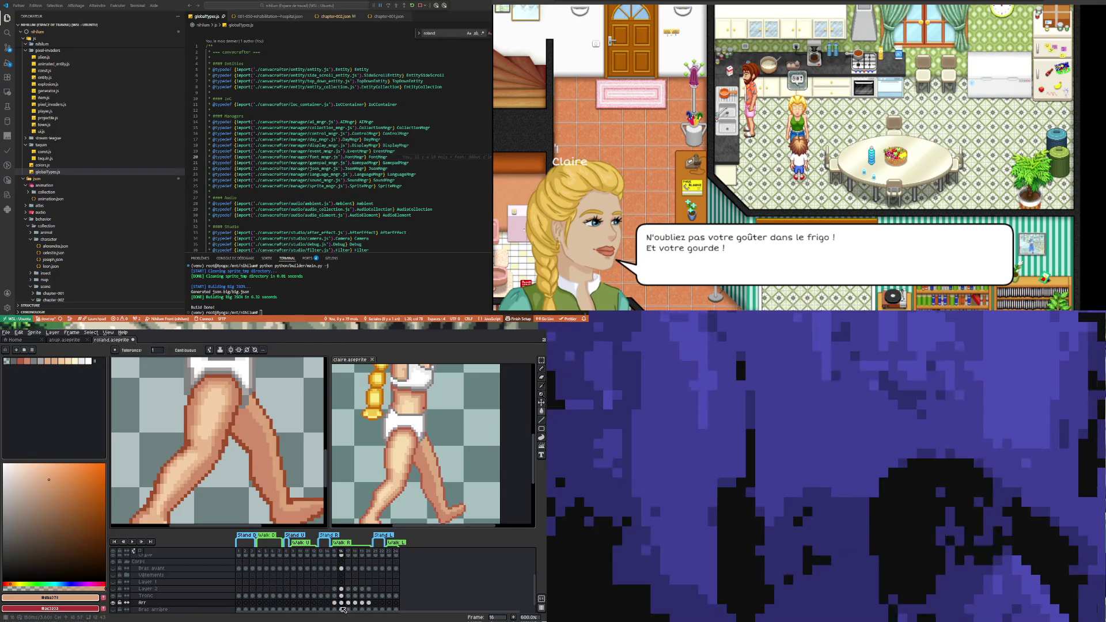
{"action": "left_click", "coordinate": [335, 603]}
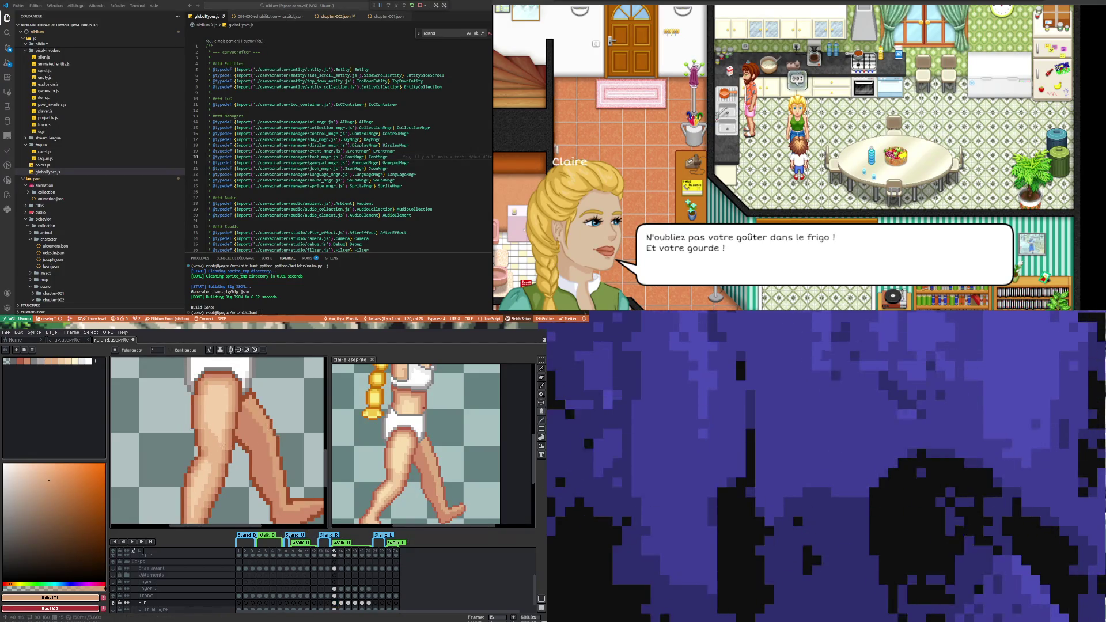
{"action": "scroll", "coordinate": [343, 570], "scroll_direction": "up", "scroll_amount": 2}
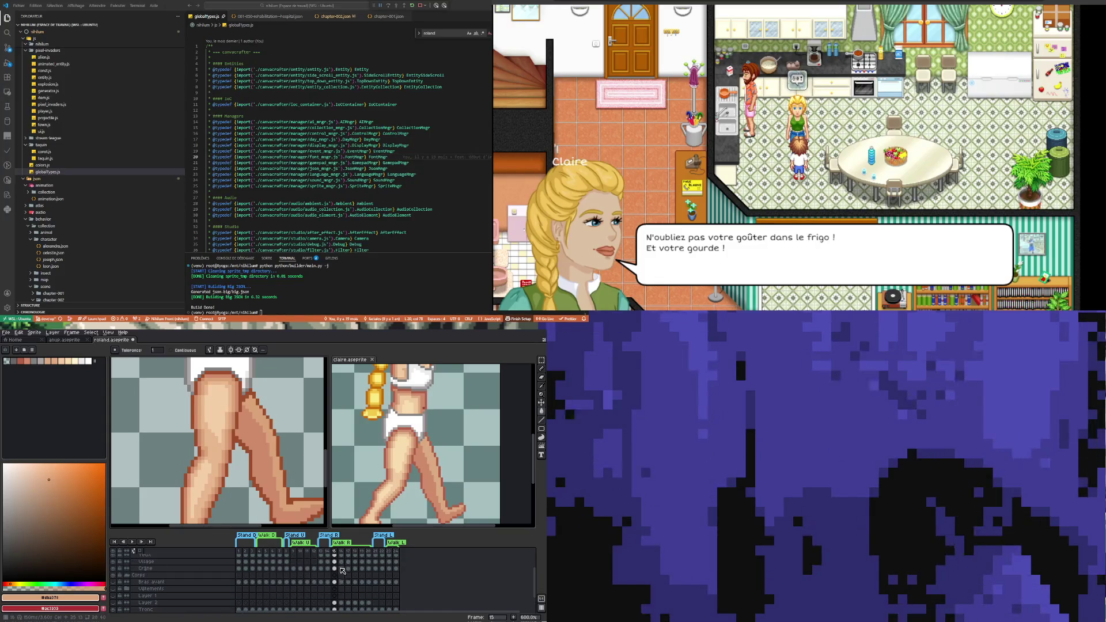
{"action": "scroll", "coordinate": [337, 591], "scroll_direction": "down", "scroll_amount": 1}
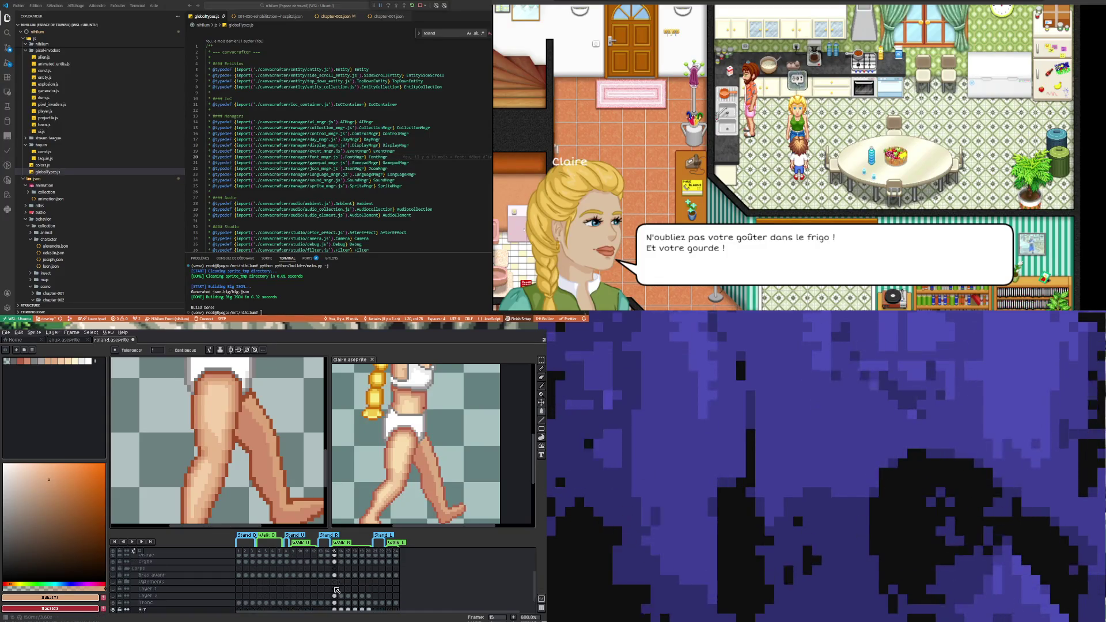
{"action": "scroll", "coordinate": [337, 591], "scroll_direction": "down", "scroll_amount": 2}
- On the Tronc layer, review frames 15 and 16, then frame 14 with the standing leg
{"action": "left_click", "coordinate": [334, 589]}
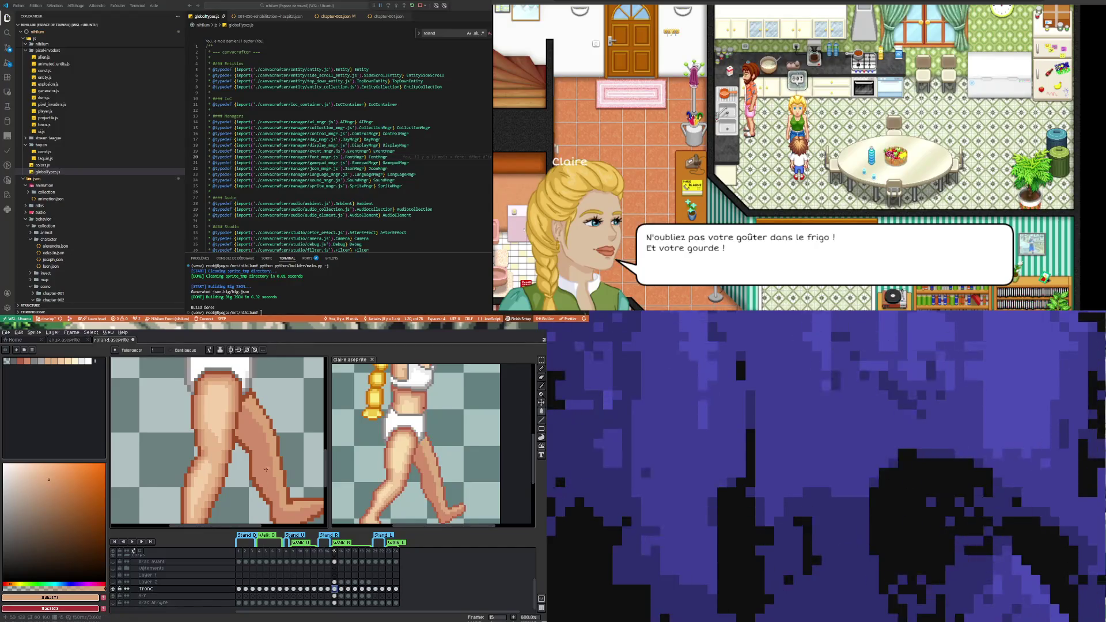
{"action": "scroll", "coordinate": [267, 470], "scroll_direction": "up", "scroll_amount": 3}
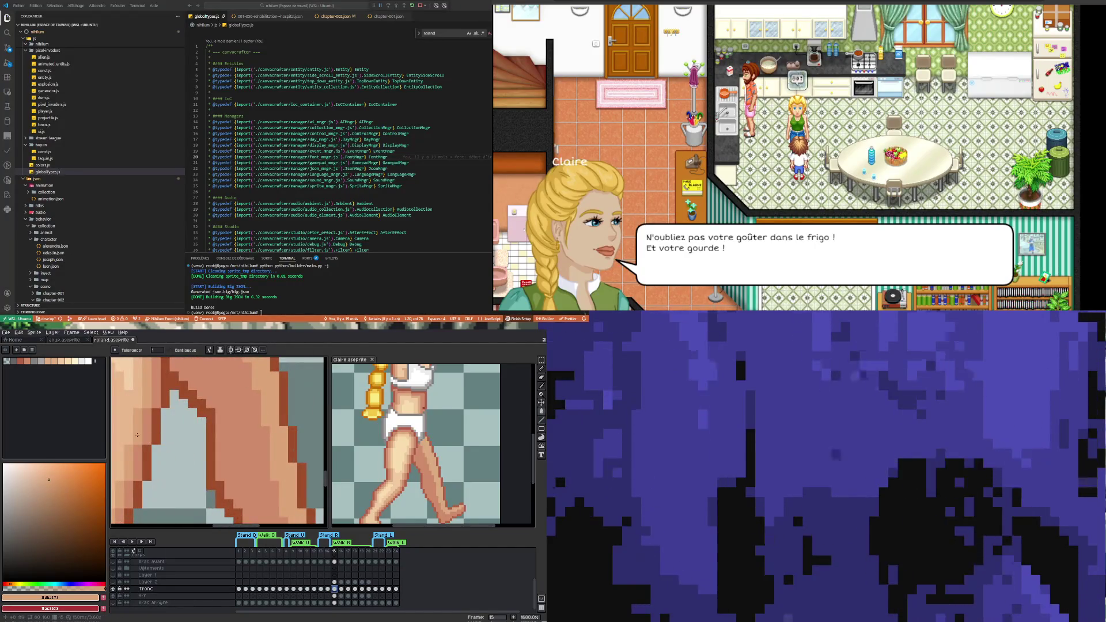
{"action": "key", "text": "period"}
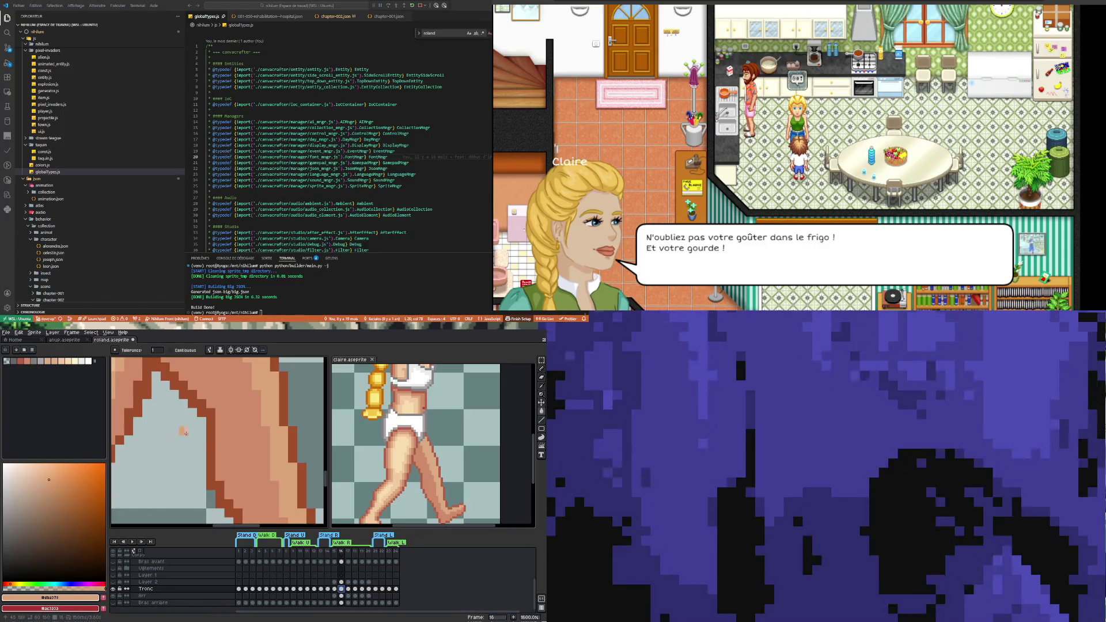
{"action": "scroll", "coordinate": [185, 430], "scroll_direction": "down", "scroll_amount": 7}
{"action": "scroll", "coordinate": [186, 431], "scroll_direction": "up", "scroll_amount": 1}
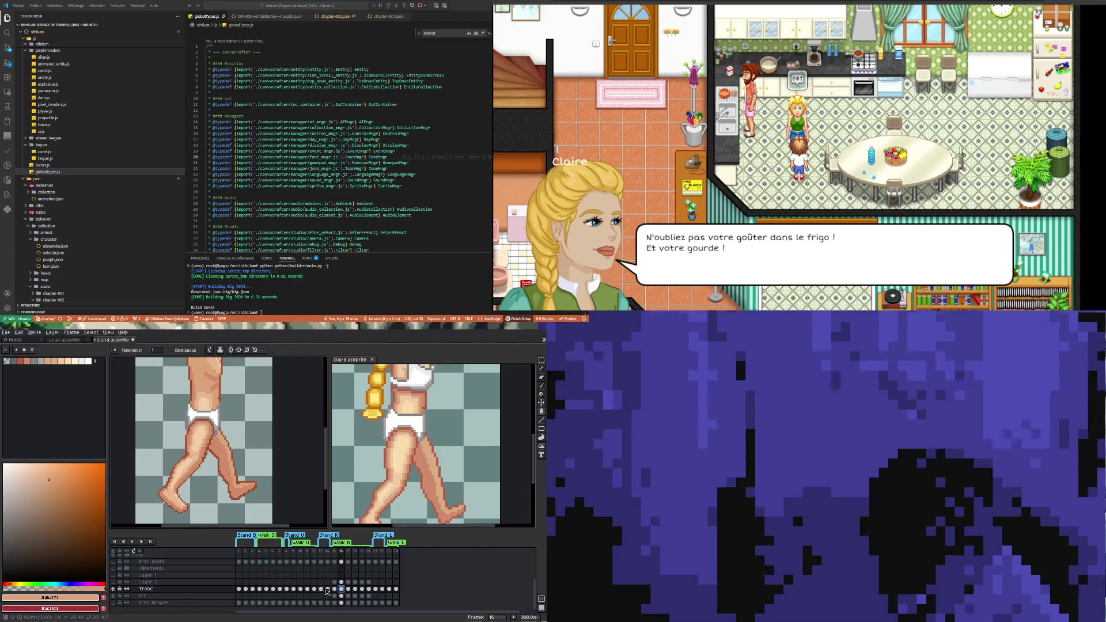
{"action": "left_click", "coordinate": [327, 589]}
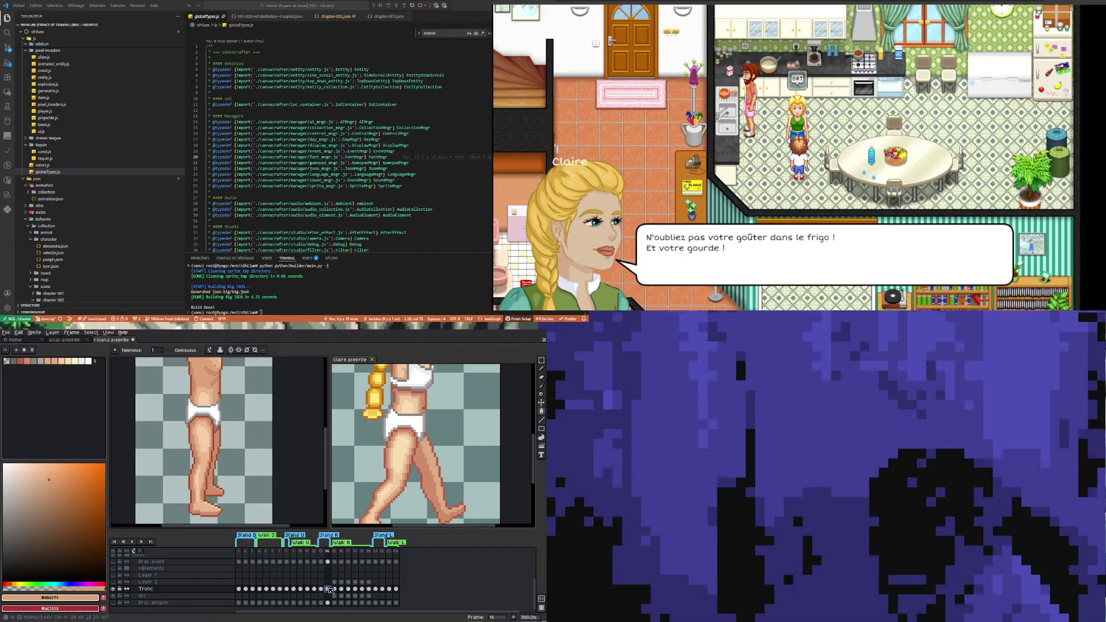
{"action": "scroll", "coordinate": [200, 448], "scroll_direction": "up", "scroll_amount": 2}
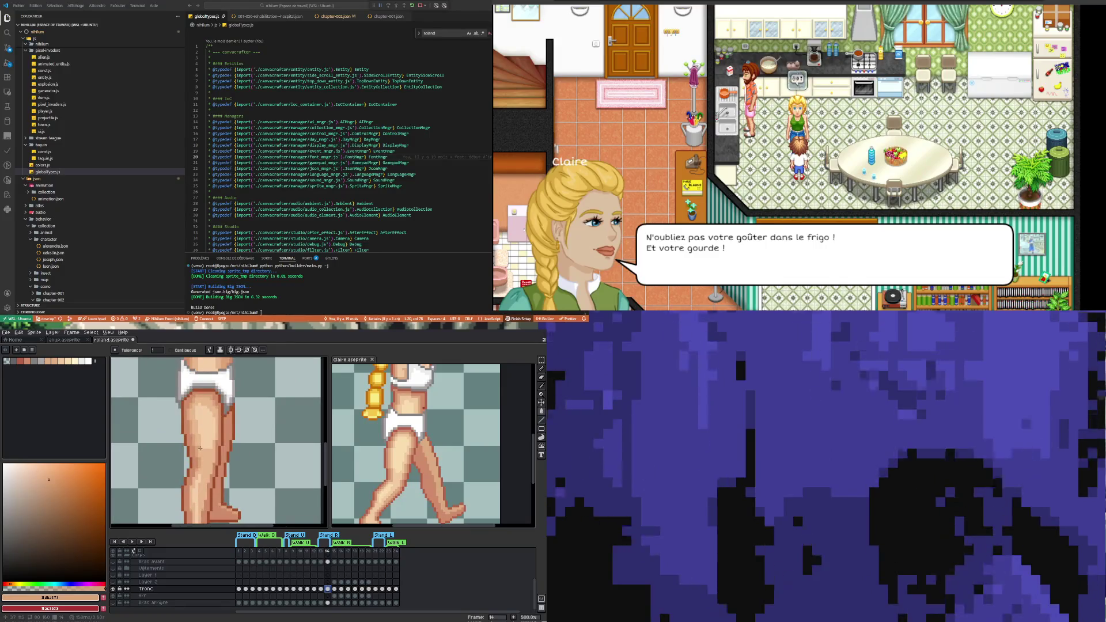
{"action": "scroll", "coordinate": [233, 511], "scroll_direction": "up", "scroll_amount": 2}
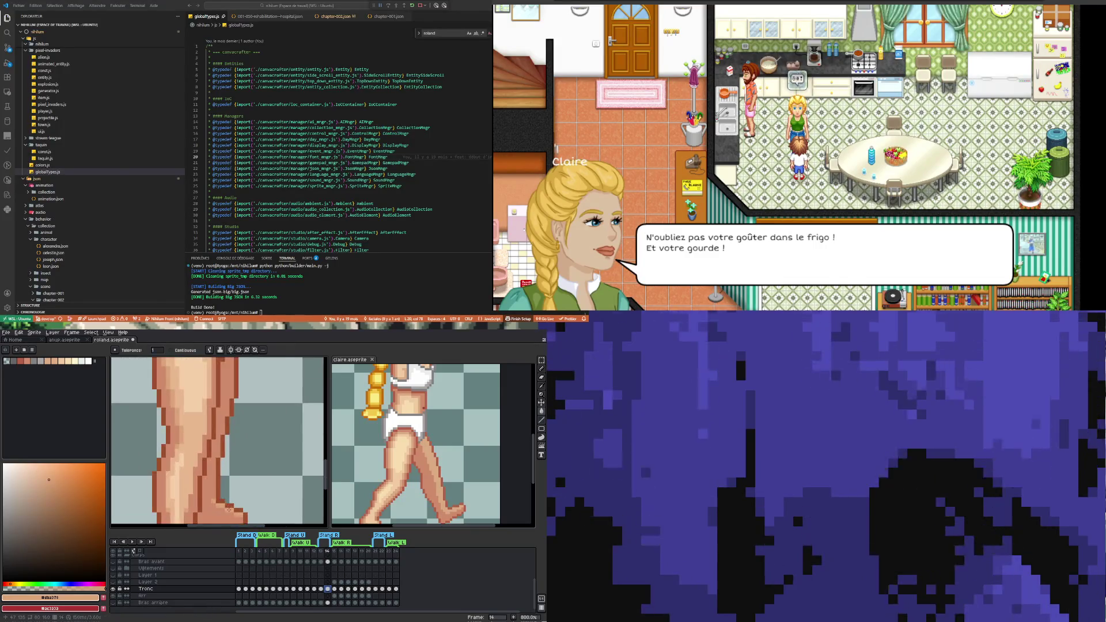
{"action": "scroll", "coordinate": [233, 510], "scroll_direction": "up", "scroll_amount": 2}
{"action": "scroll", "coordinate": [217, 486], "scroll_direction": "down", "scroll_amount": 7}
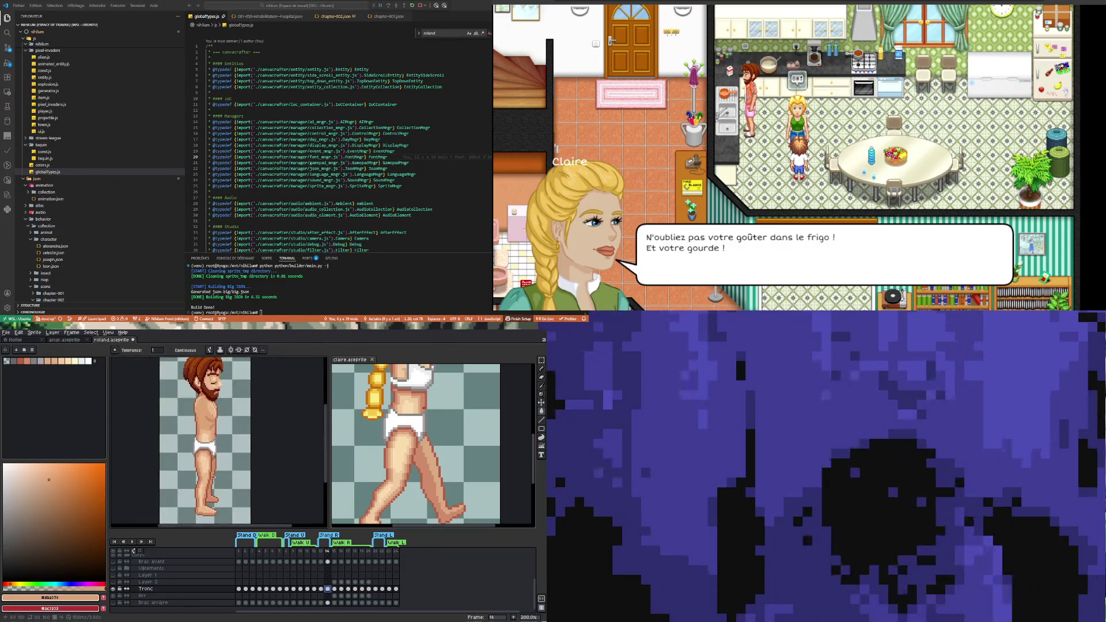
- Jump to frame 12 on the Tronc row to see Roland from behind
{"action": "left_click", "coordinate": [314, 589]}
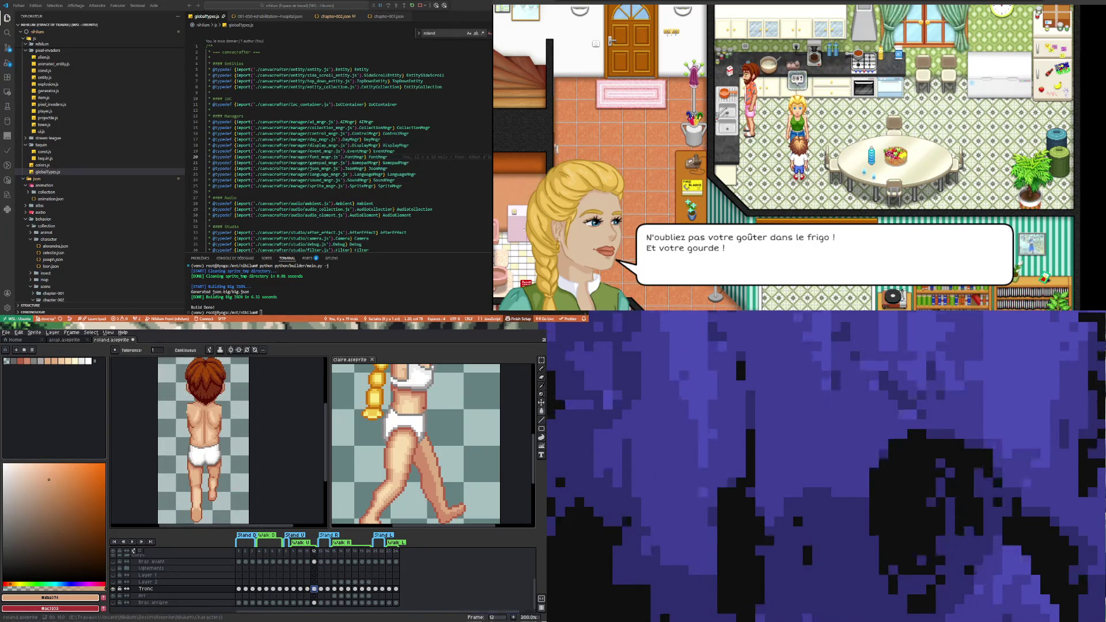
- Check frames 11 and 12, then step through the side-view walk poses 15 to 17
{"action": "left_click", "coordinate": [307, 589]}
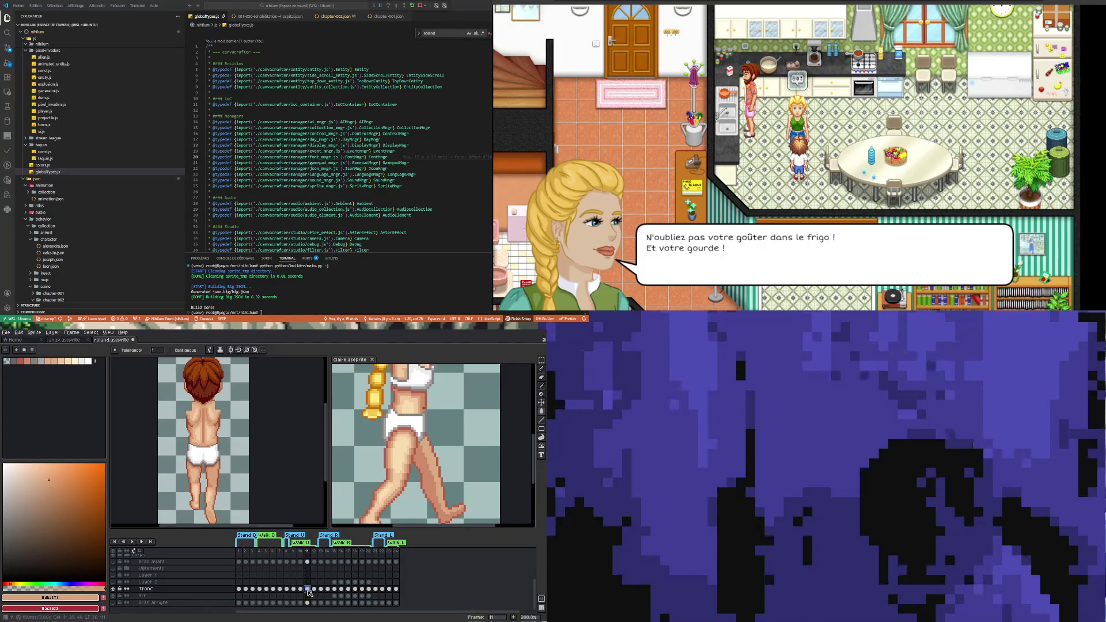
{"action": "left_click", "coordinate": [315, 589]}
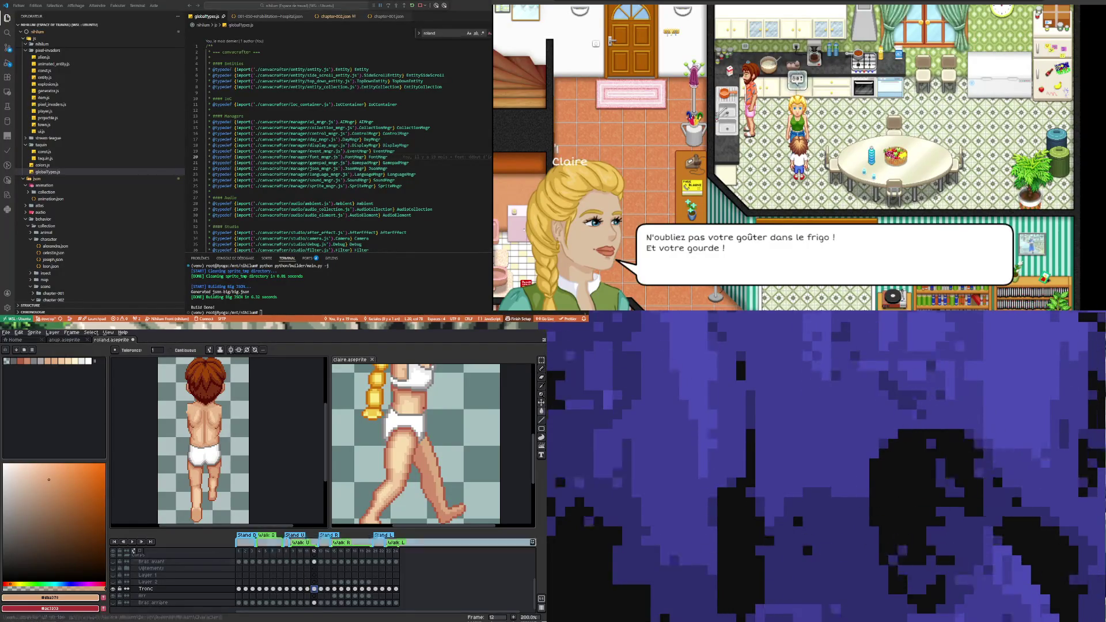
{"action": "scroll", "coordinate": [188, 455], "scroll_direction": "down", "scroll_amount": 1}
{"action": "scroll", "coordinate": [188, 455], "scroll_direction": "up", "scroll_amount": 1}
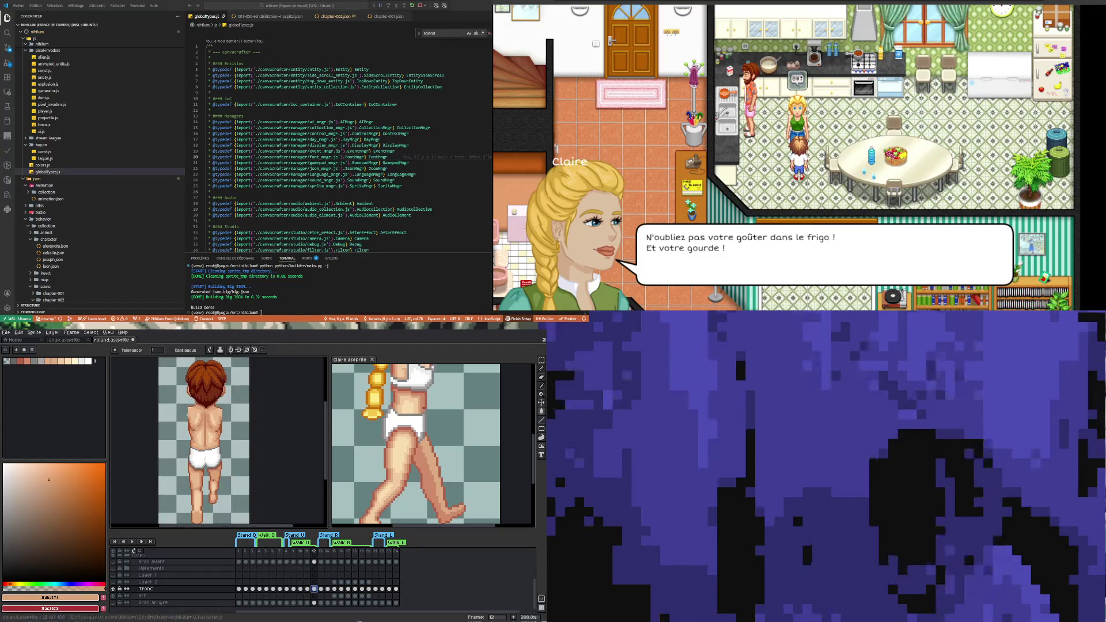
{"action": "left_click", "coordinate": [336, 589]}
{"action": "left_click", "coordinate": [343, 589]}
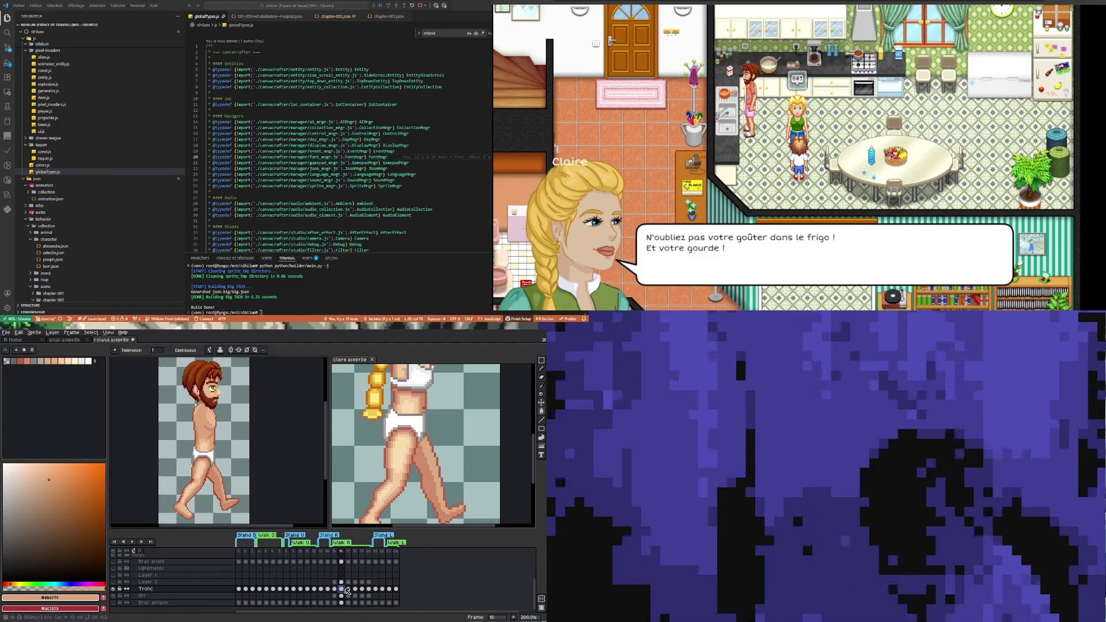
{"action": "left_click", "coordinate": [348, 588]}
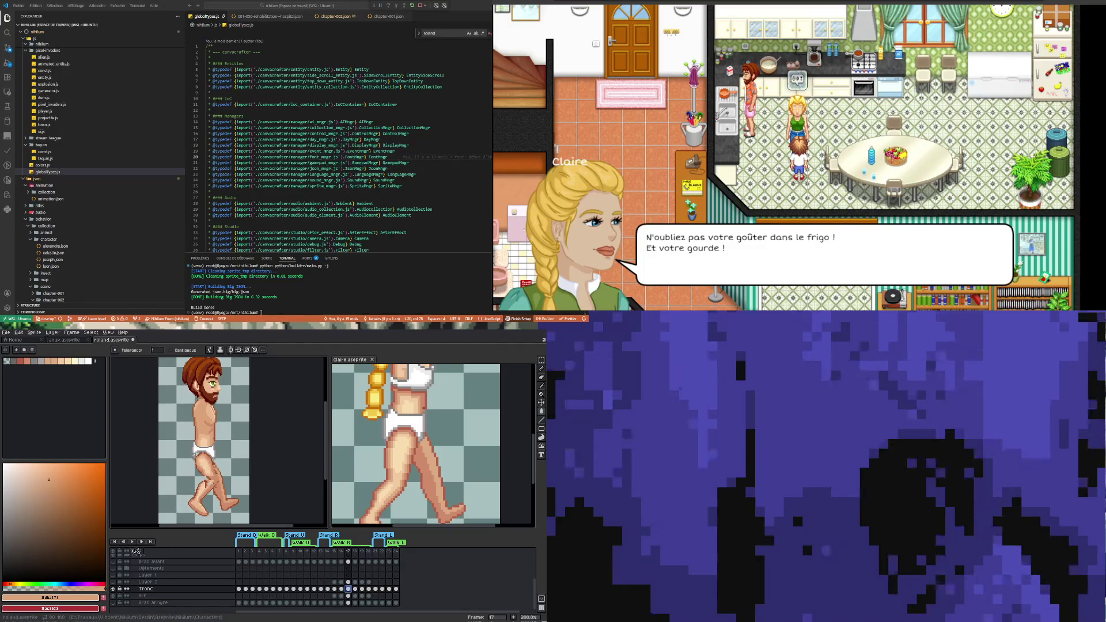
- Play, stop and replay the walk animation to preview the leg motion
{"action": "left_click", "coordinate": [132, 541]}
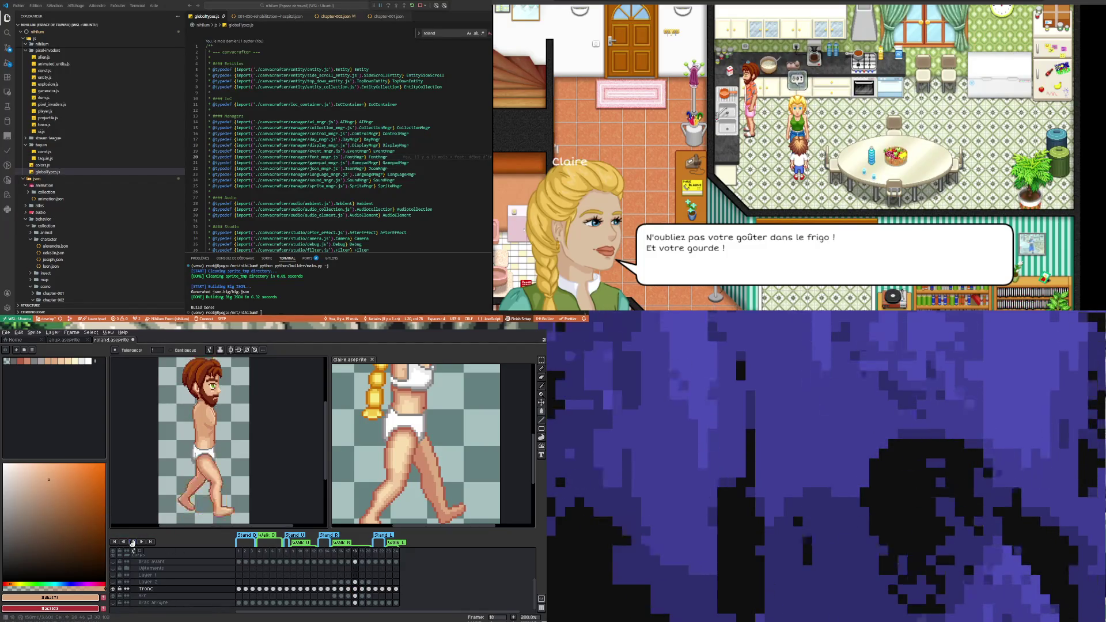
{"action": "left_click", "coordinate": [132, 543]}
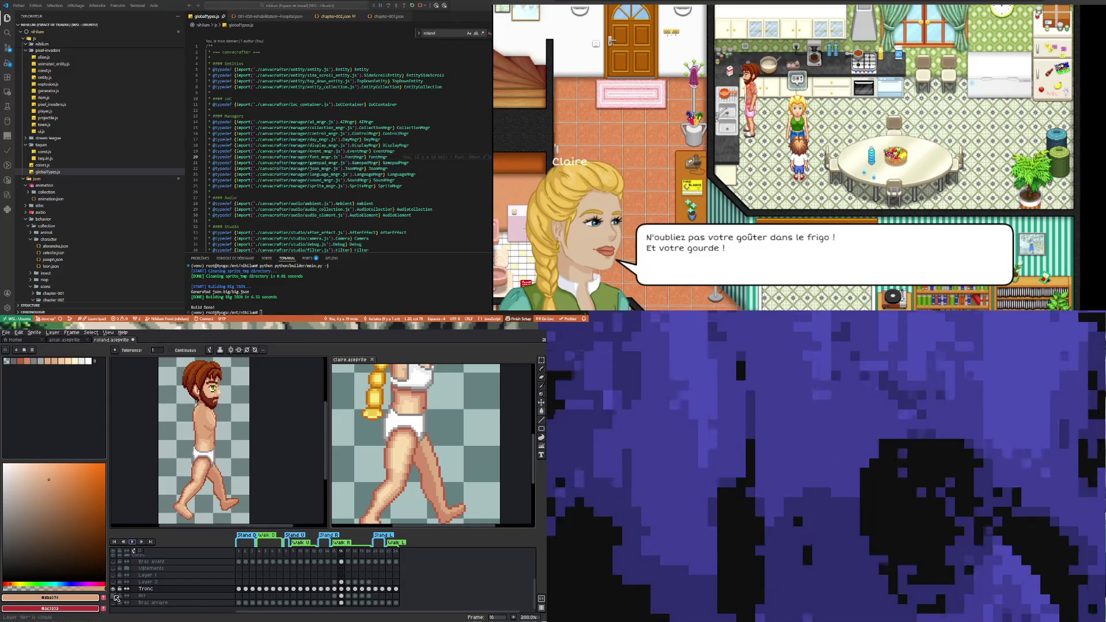
{"action": "left_click", "coordinate": [133, 541]}
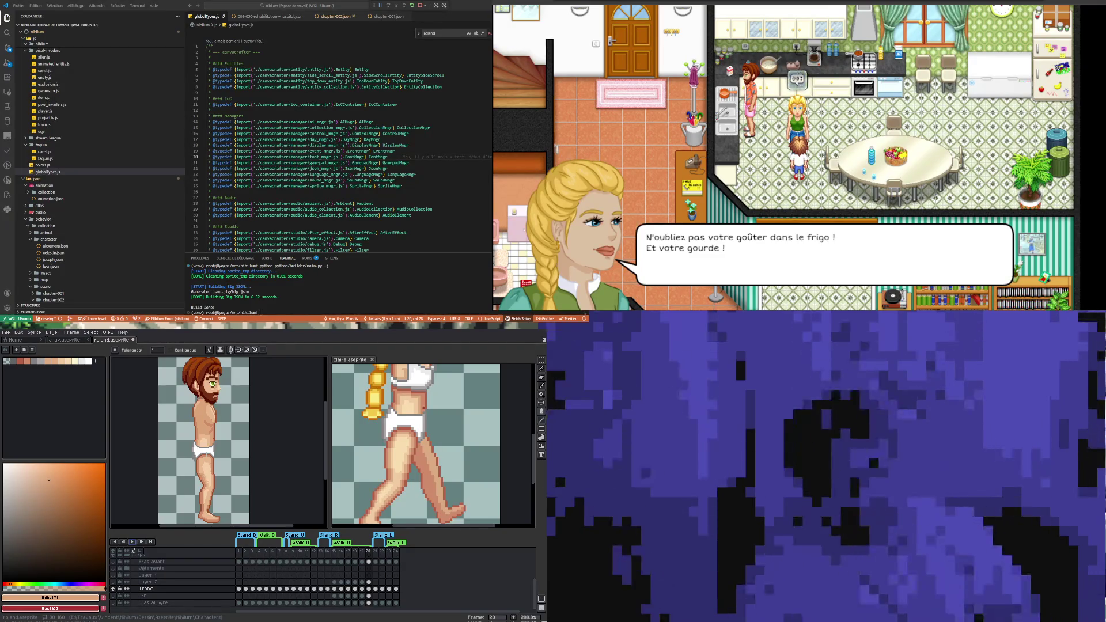
{"action": "scroll", "coordinate": [204, 460], "scroll_direction": "down", "scroll_amount": 3}
{"action": "scroll", "coordinate": [205, 460], "scroll_direction": "up", "scroll_amount": 3}
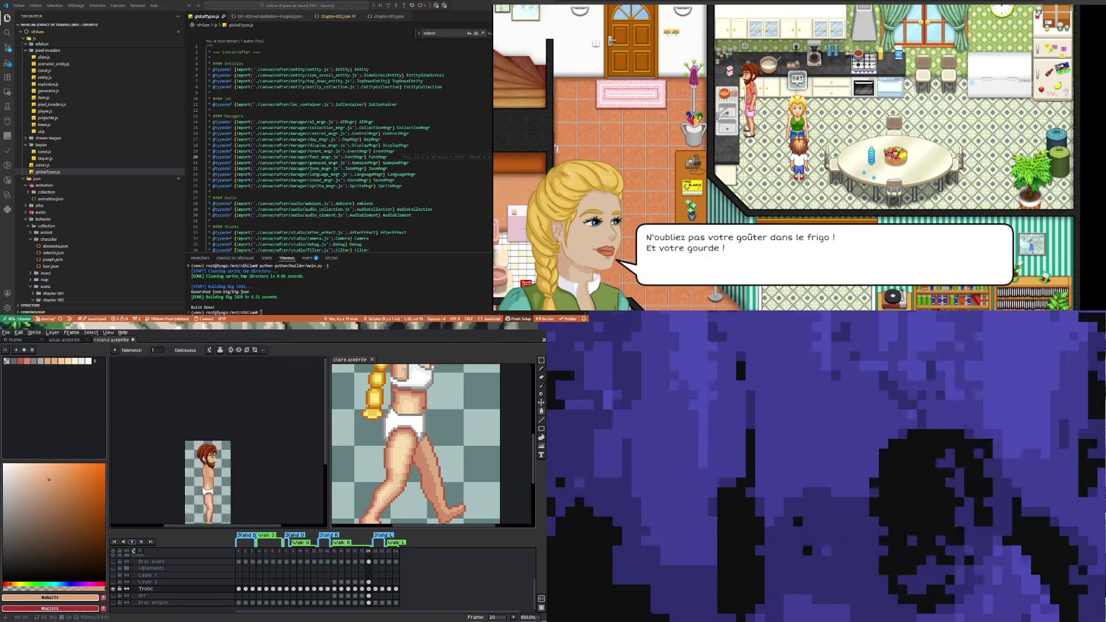
- Save roland.aseprite, then flick between frames 15 and 16 to compare leg poses
{"action": "scroll", "coordinate": [231, 455], "scroll_direction": "up", "scroll_amount": 1}
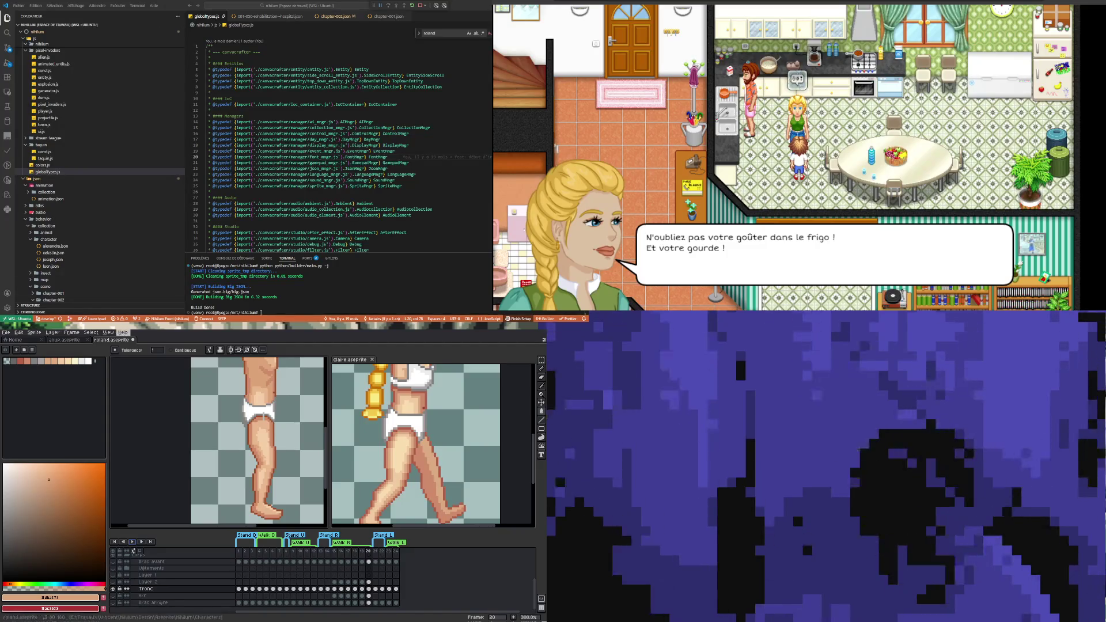
{"action": "key", "text": "ctrl+s"}
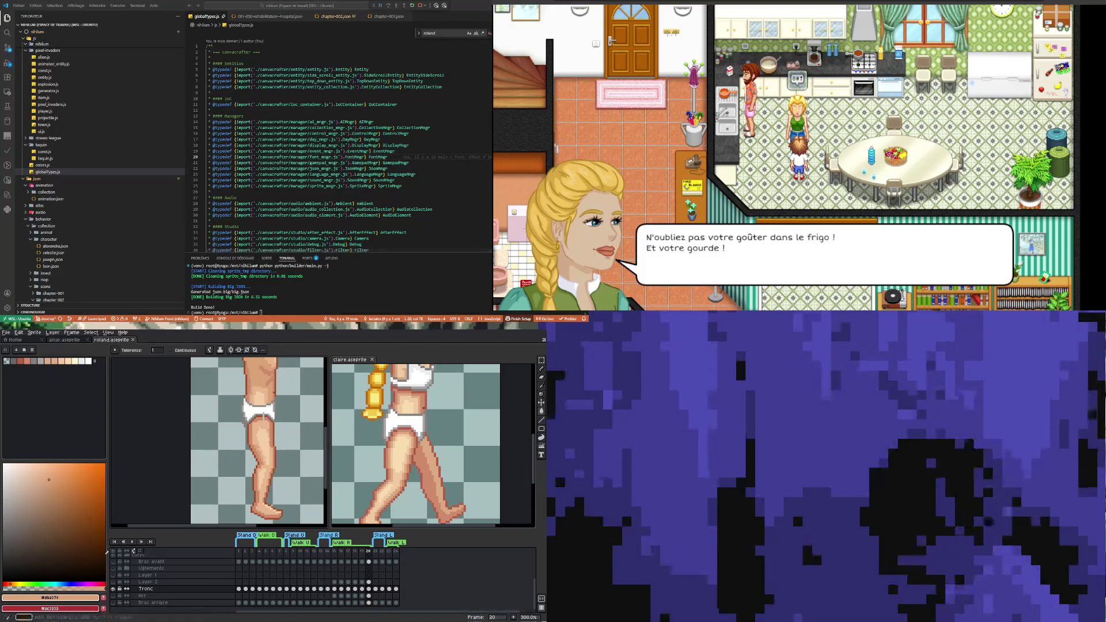
{"action": "left_click", "coordinate": [335, 589]}
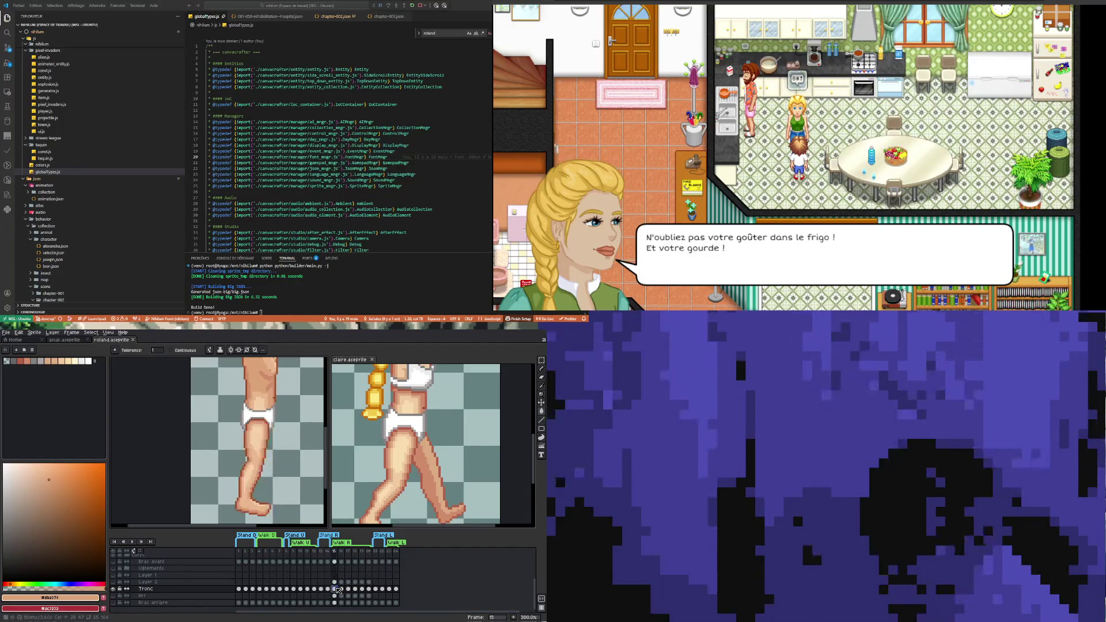
{"action": "left_click", "coordinate": [341, 589]}
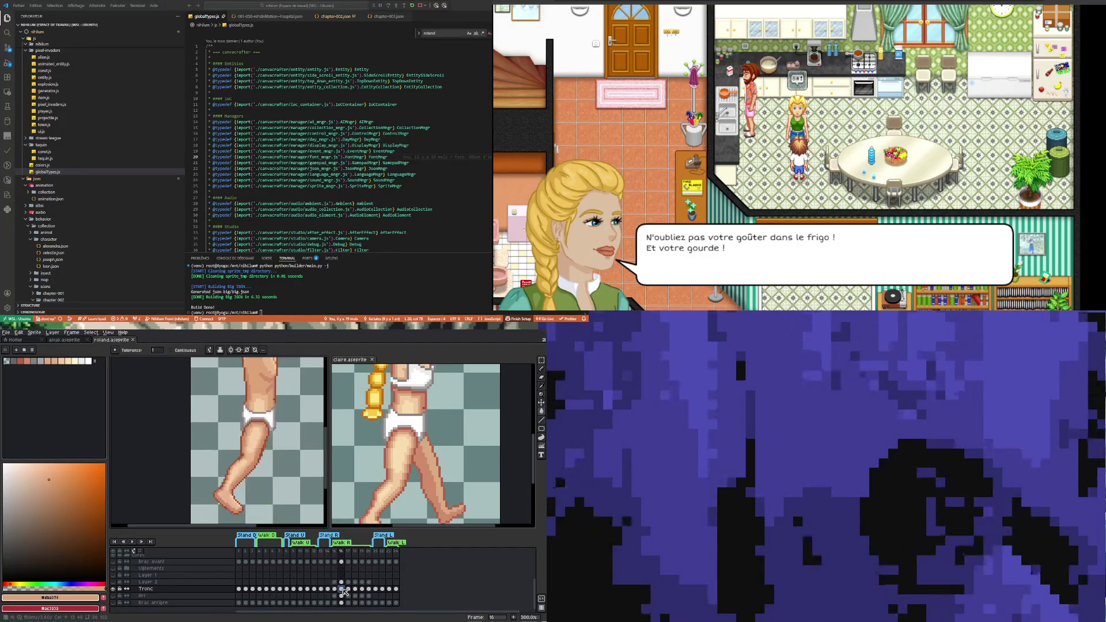
{"action": "left_click", "coordinate": [336, 589]}
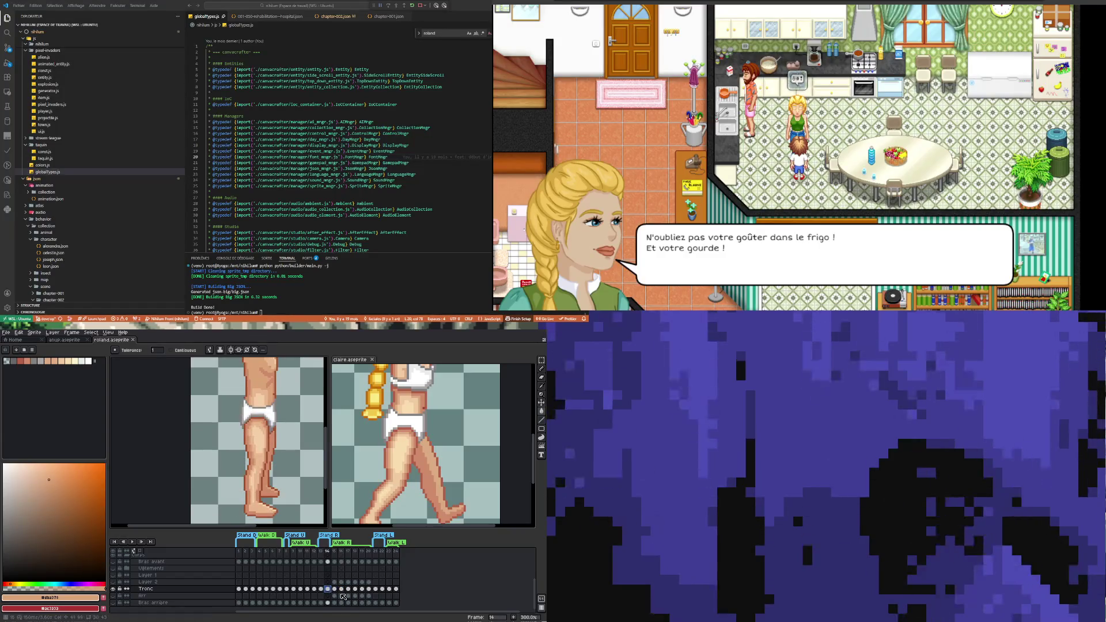
{"action": "left_click", "coordinate": [340, 589]}
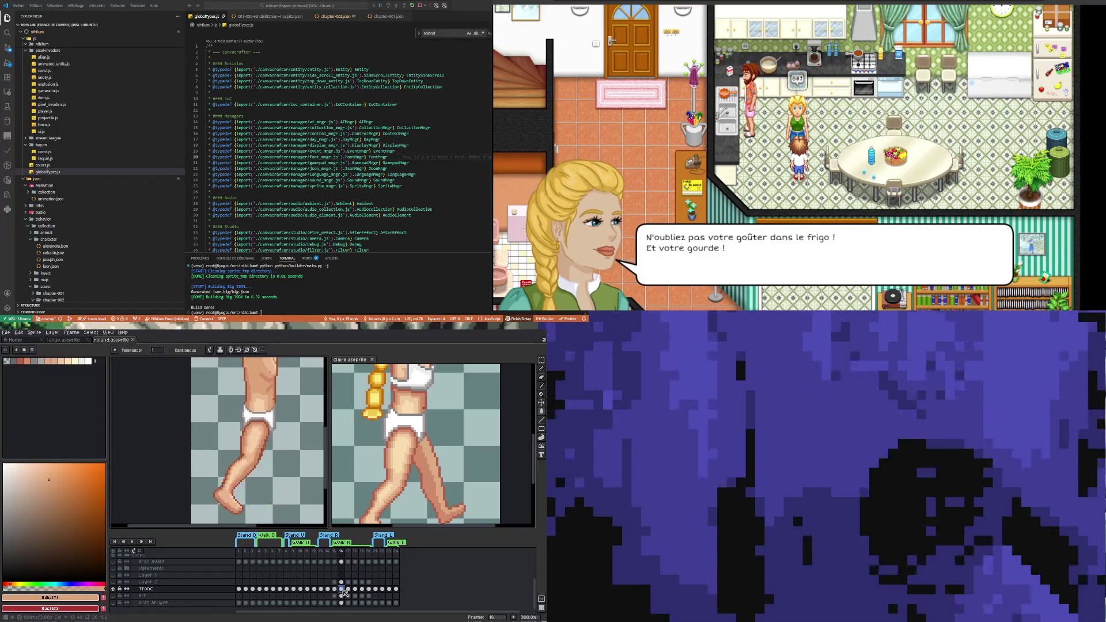
{"action": "left_click", "coordinate": [337, 589]}
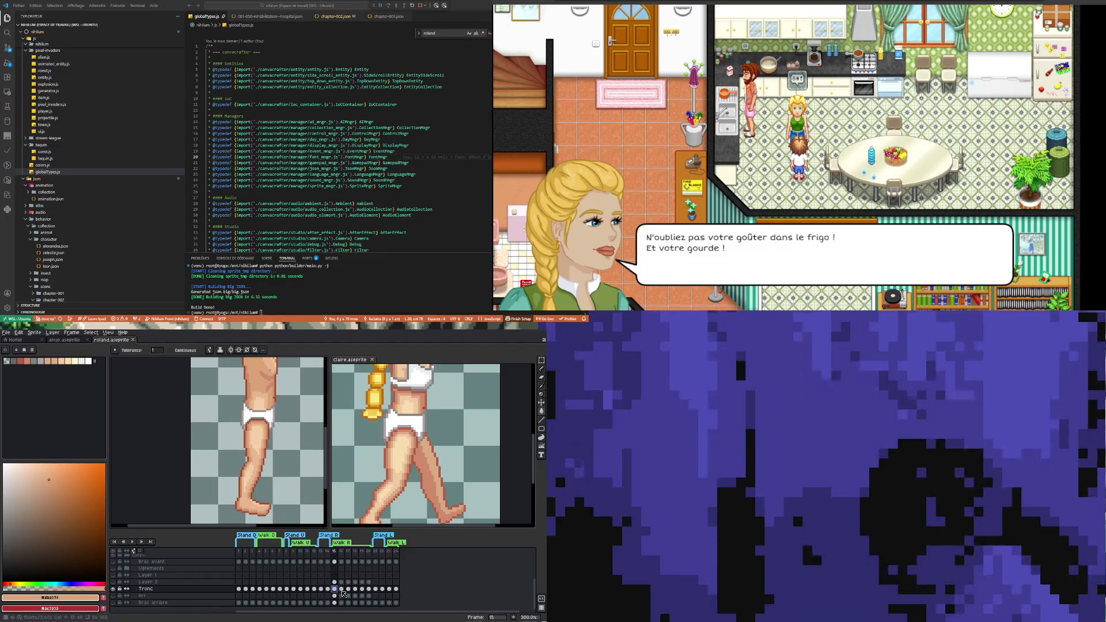
{"action": "left_click", "coordinate": [341, 589]}
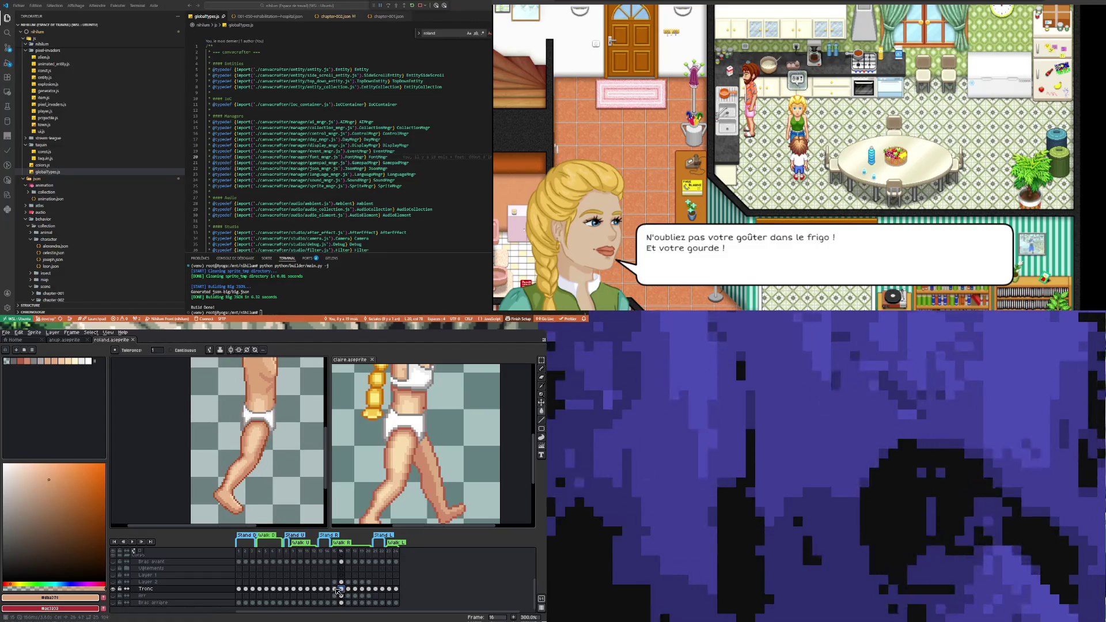
{"action": "left_click", "coordinate": [335, 588]}
{"action": "left_click", "coordinate": [341, 588]}
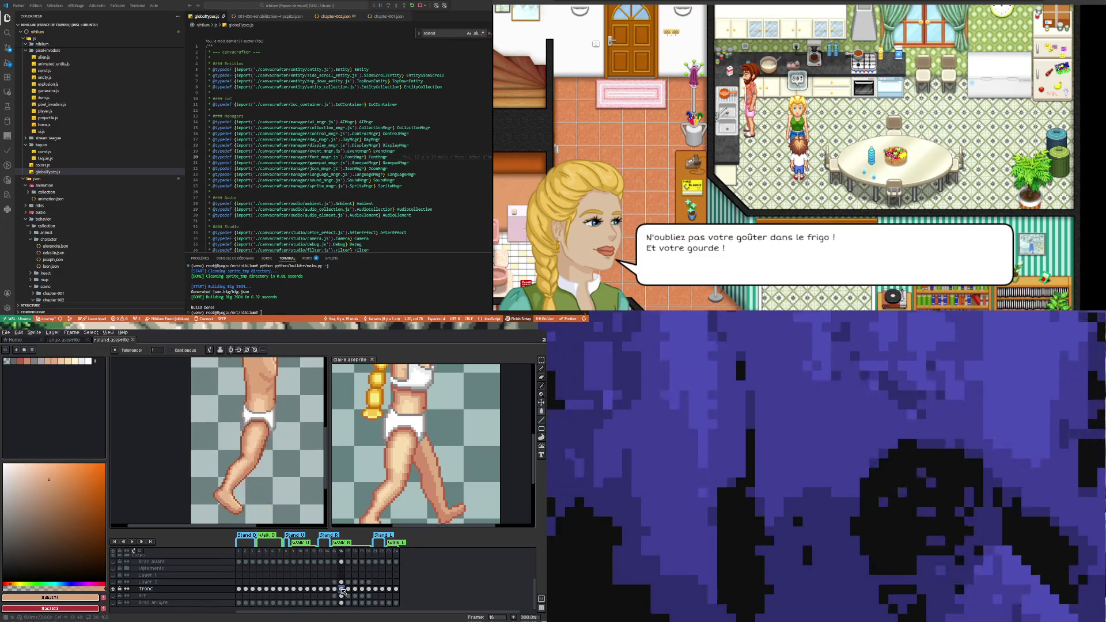
{"action": "left_click", "coordinate": [335, 589]}
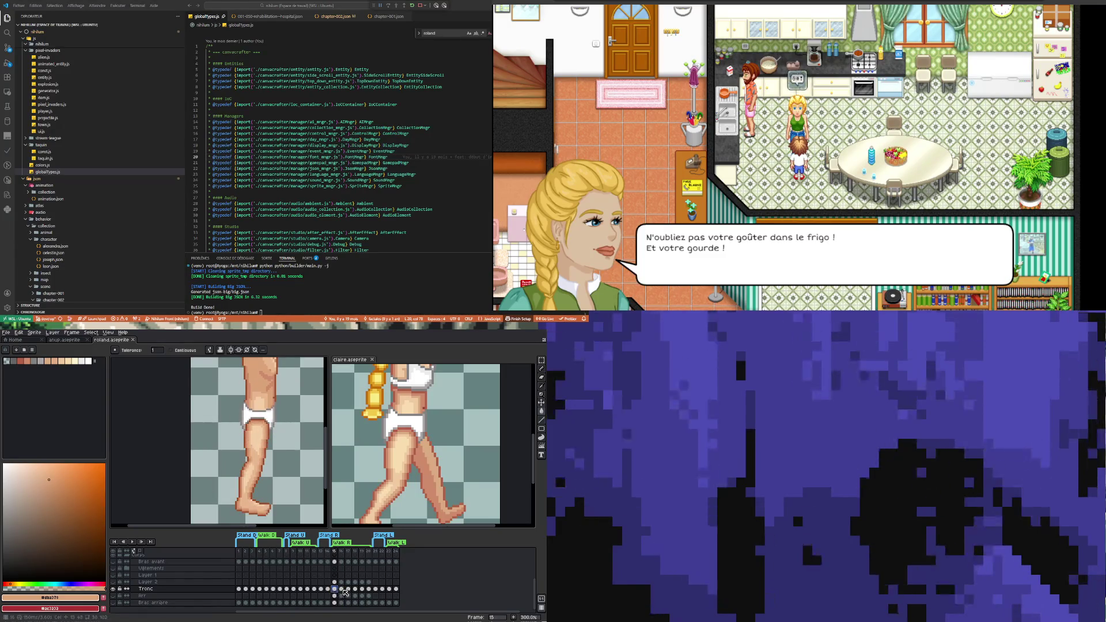
{"action": "left_click", "coordinate": [343, 589]}
- View Roland's frames 17 and 18, then set Claire's reference to frame 15 with Arr hidden
{"action": "left_click", "coordinate": [351, 589]}
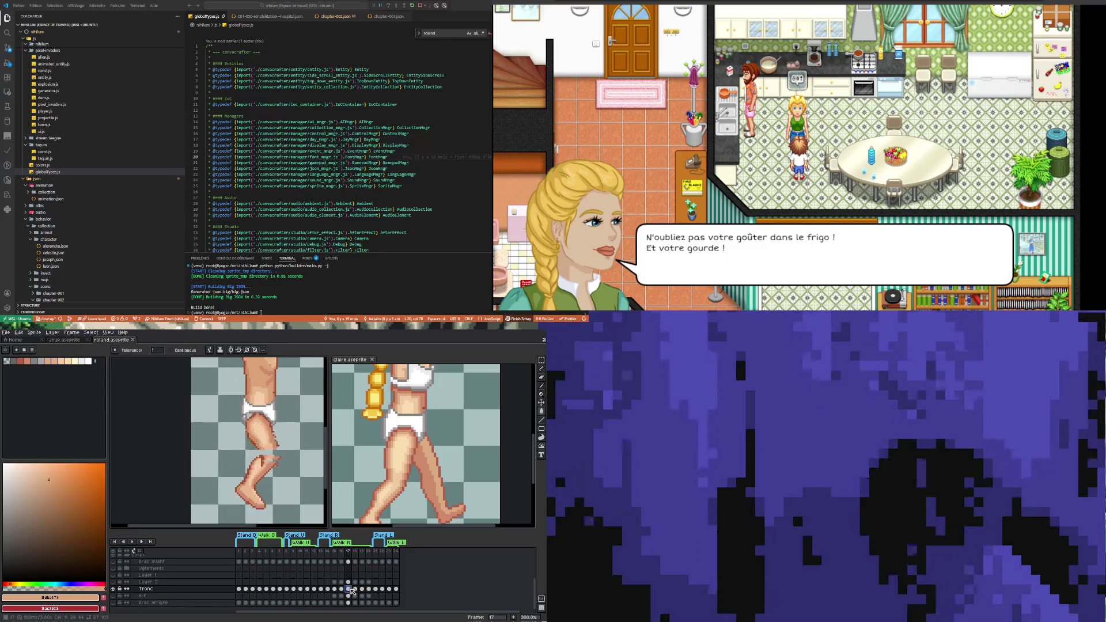
{"action": "left_click", "coordinate": [355, 588]}
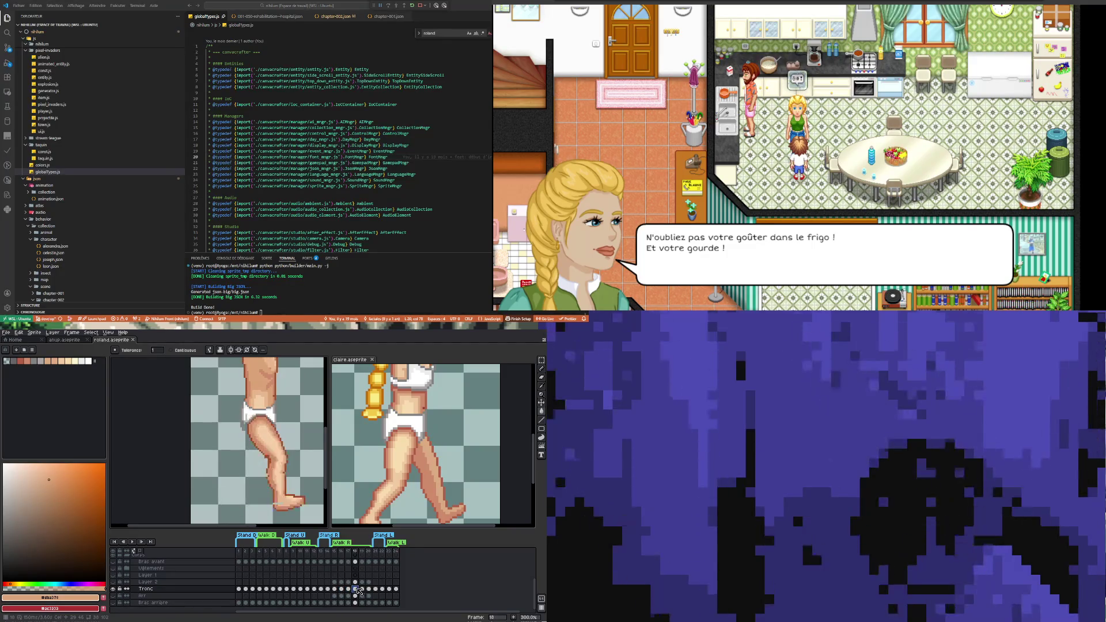
{"action": "left_click", "coordinate": [491, 382]}
{"action": "left_click", "coordinate": [113, 588]}
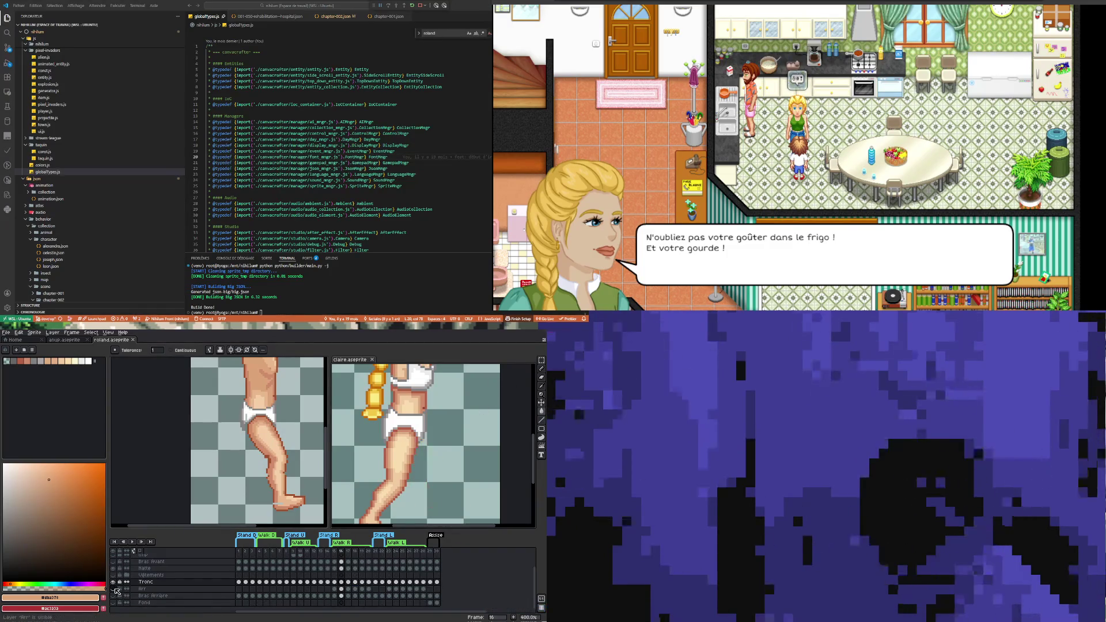
{"action": "left_click", "coordinate": [335, 582]}
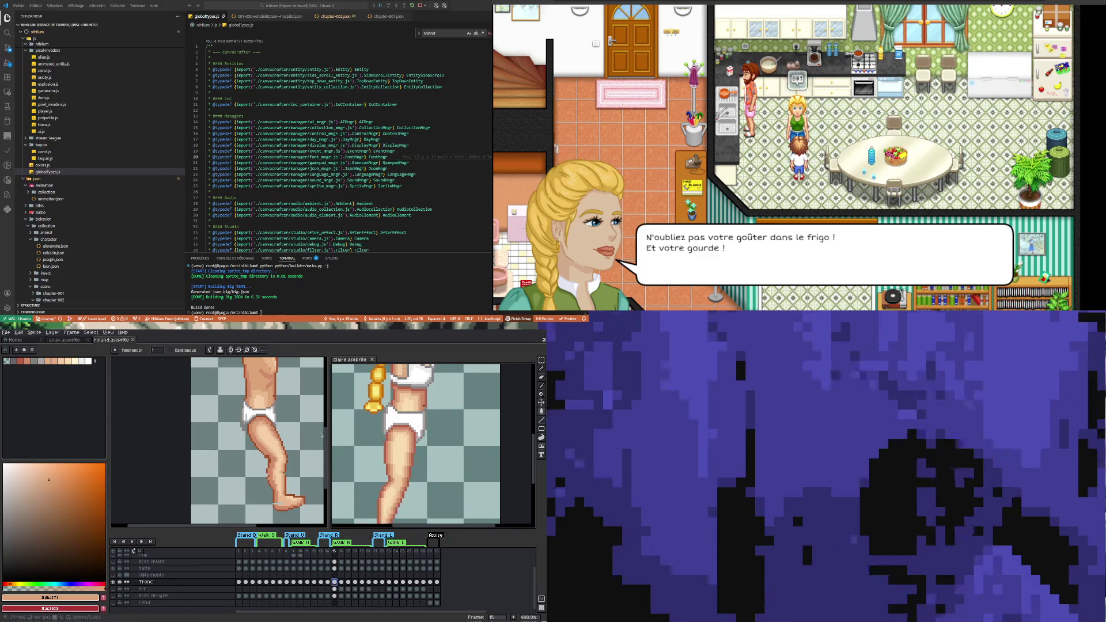
{"action": "scroll", "coordinate": [278, 452], "scroll_direction": "down", "scroll_amount": 2}
{"action": "left_click", "coordinate": [227, 451]}
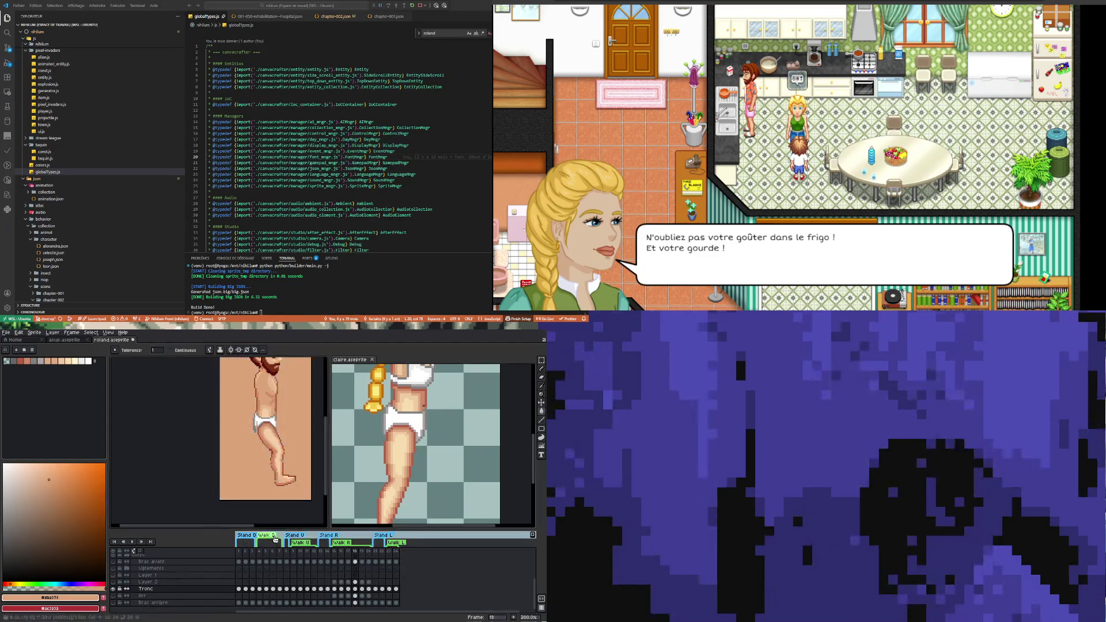
{"action": "key", "text": "ctrl+z"}
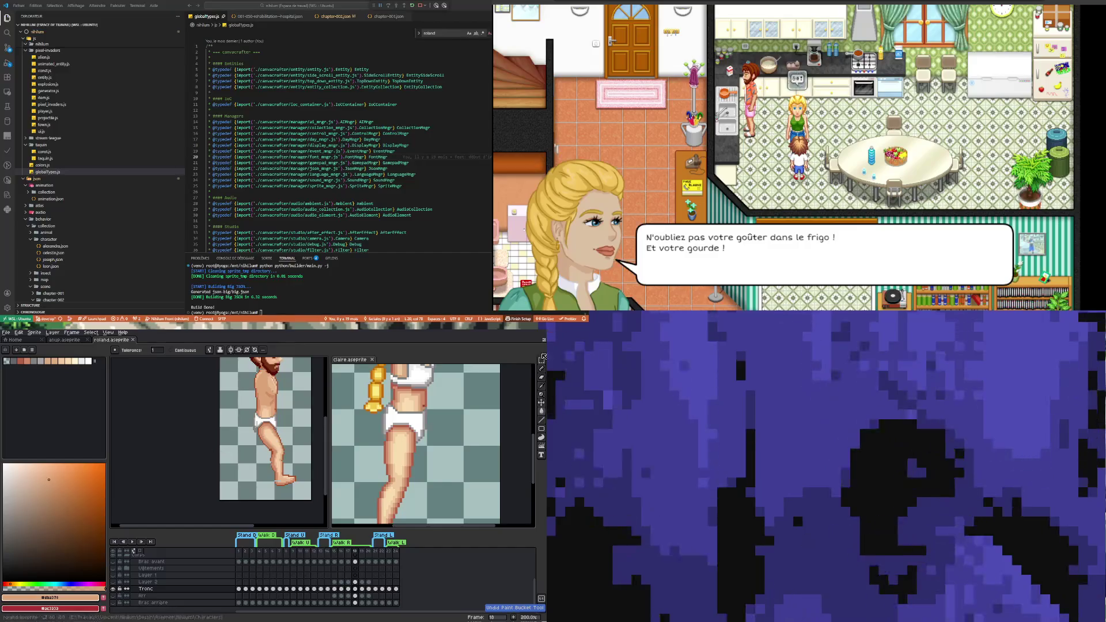
- With the Pencil selected, view Roland's frames 9, 15 and 16 and advance Claire's reference alongside
{"action": "left_click", "coordinate": [541, 368]}
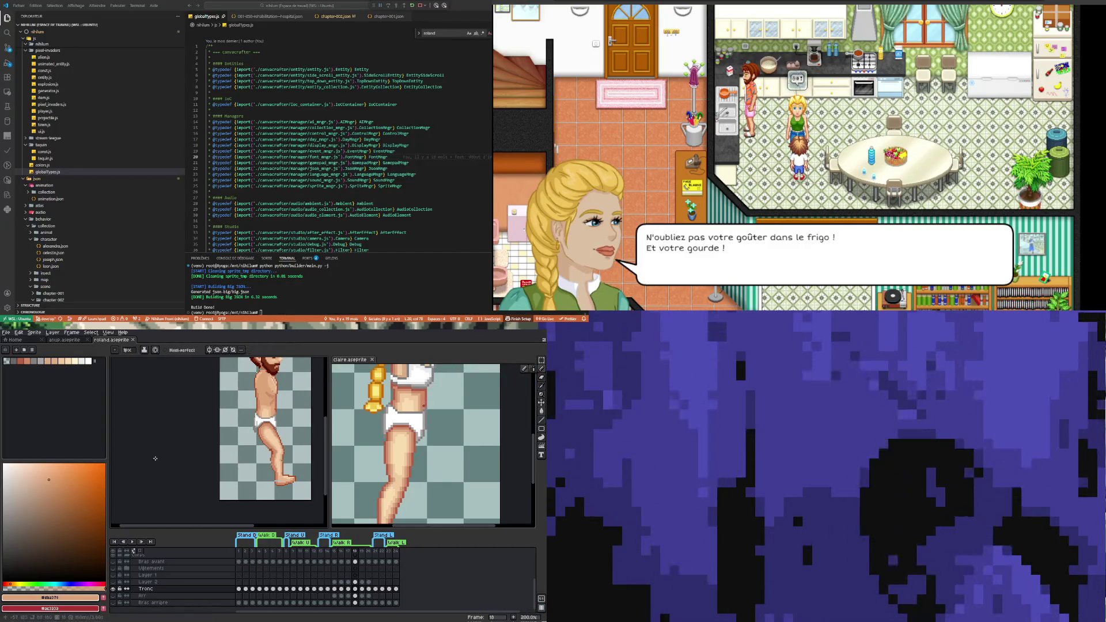
{"action": "left_click", "coordinate": [294, 589]}
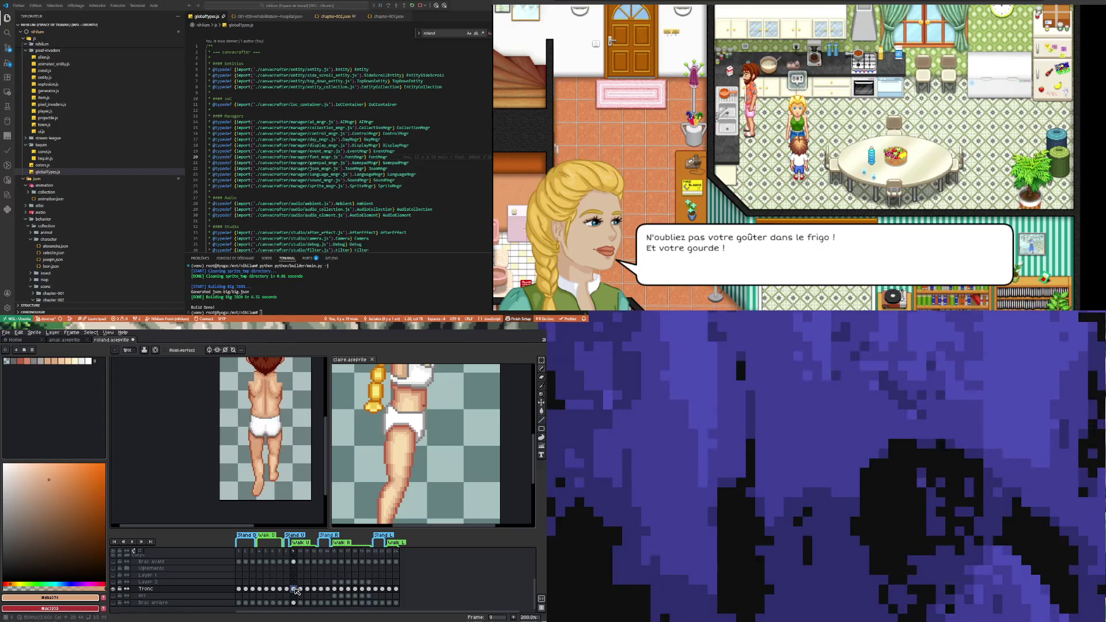
{"action": "left_click", "coordinate": [335, 590]}
{"action": "scroll", "coordinate": [426, 471], "scroll_direction": "down", "scroll_amount": 1}
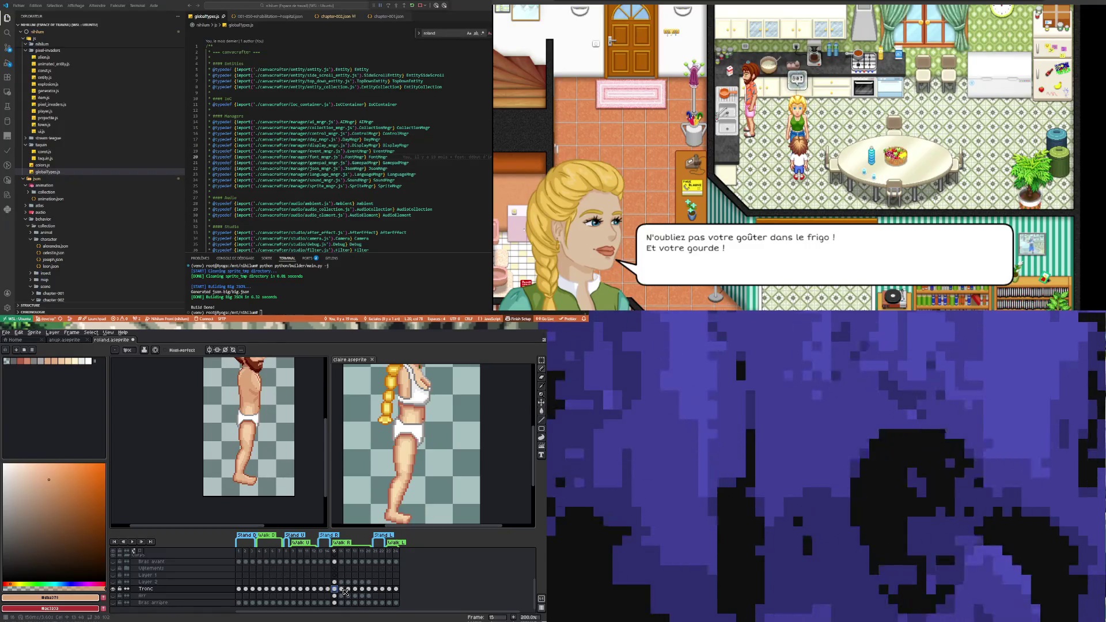
{"action": "left_click", "coordinate": [342, 589]}
{"action": "left_click", "coordinate": [506, 493]}
{"action": "left_click", "coordinate": [342, 583]}
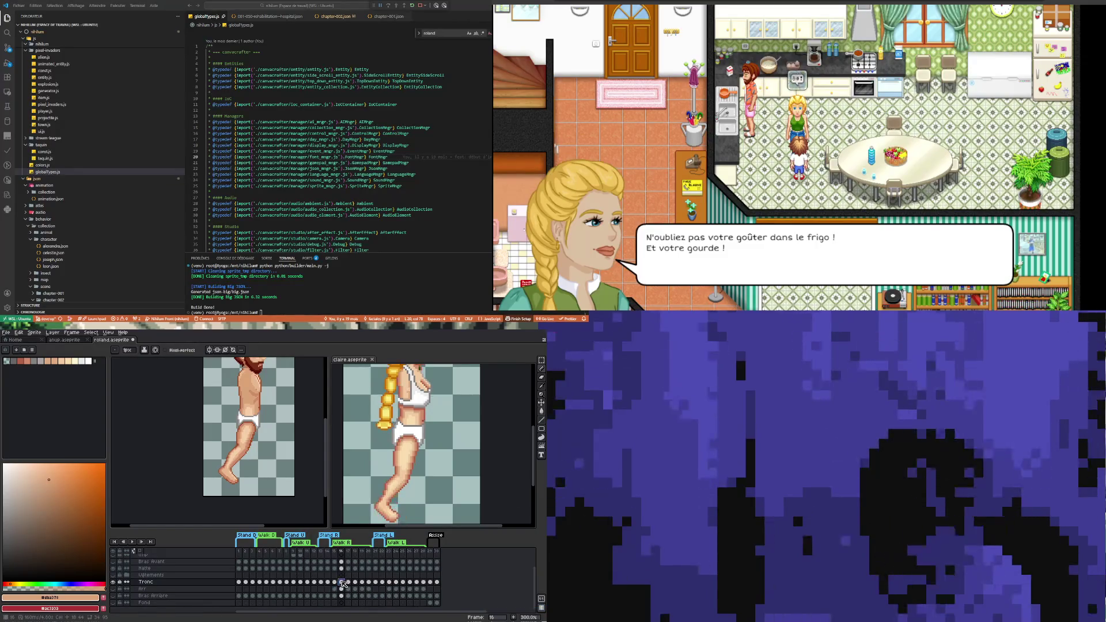
{"action": "left_click", "coordinate": [165, 474]}
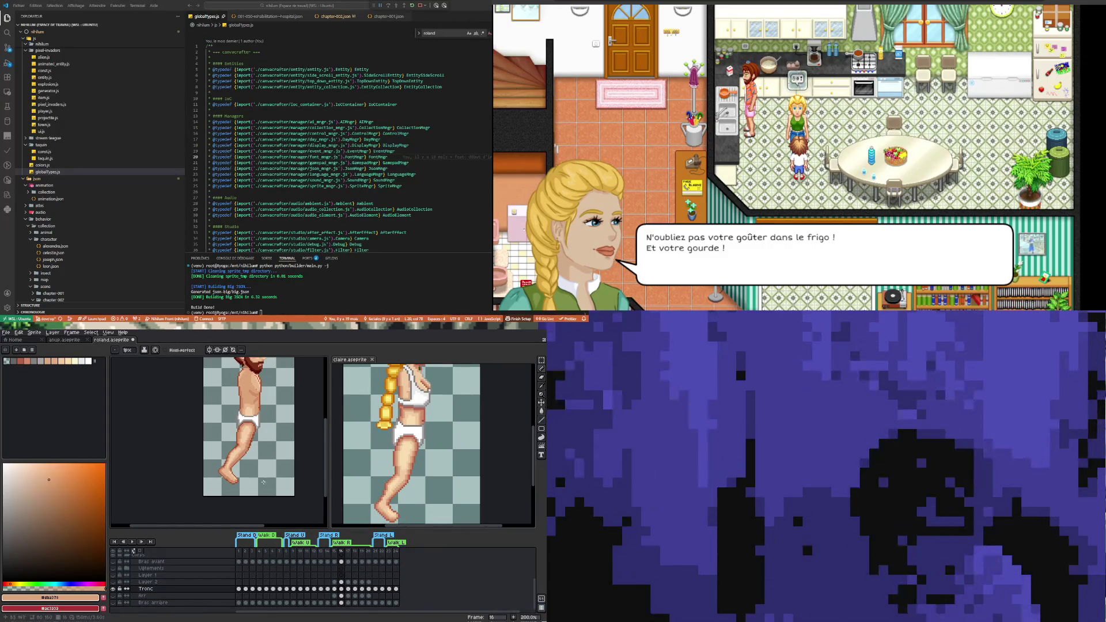
{"action": "scroll", "coordinate": [257, 433], "scroll_direction": "up", "scroll_amount": 3}
- Zoom in on the leg and sample the mid skin tone #cf8c6b for the Pencil
{"action": "scroll", "coordinate": [257, 433], "scroll_direction": "up", "scroll_amount": 3}
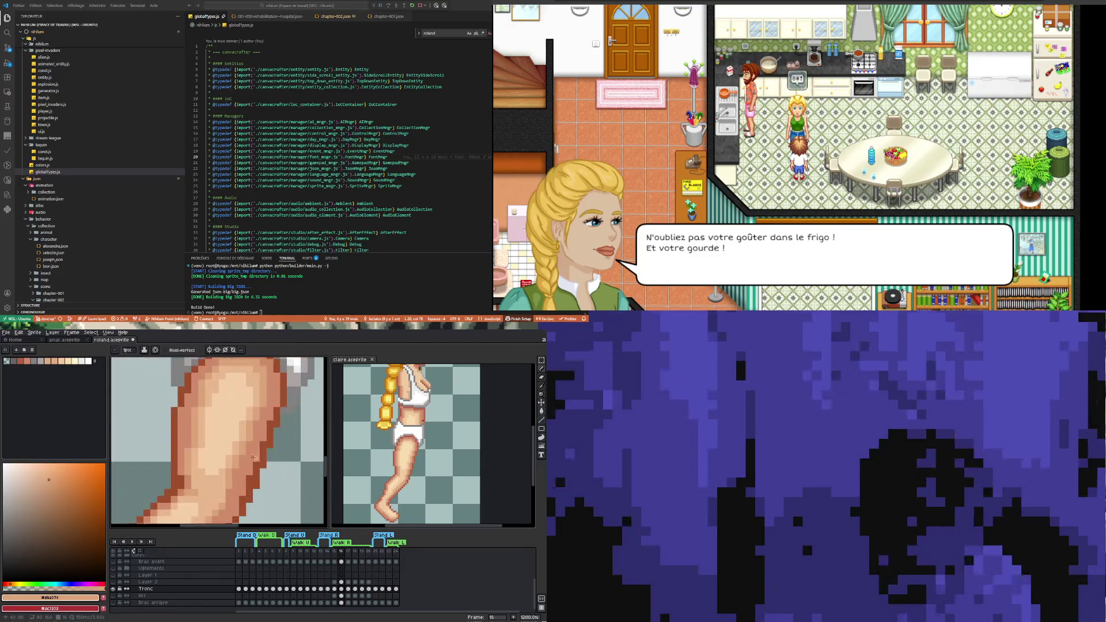
{"action": "key", "text": "i"}
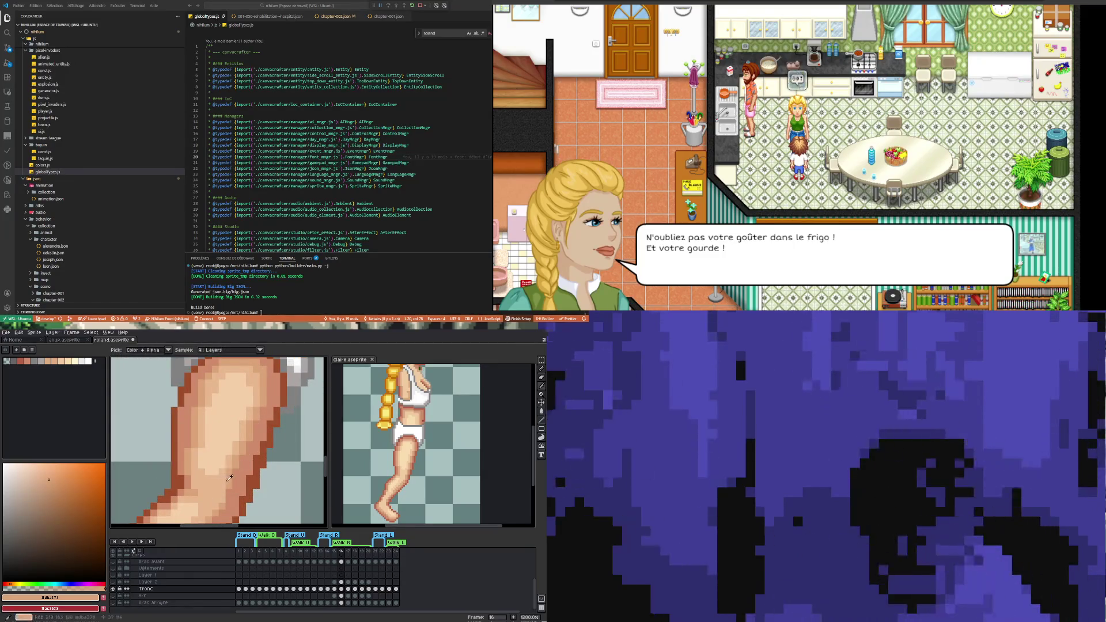
{"action": "key", "text": "b"}
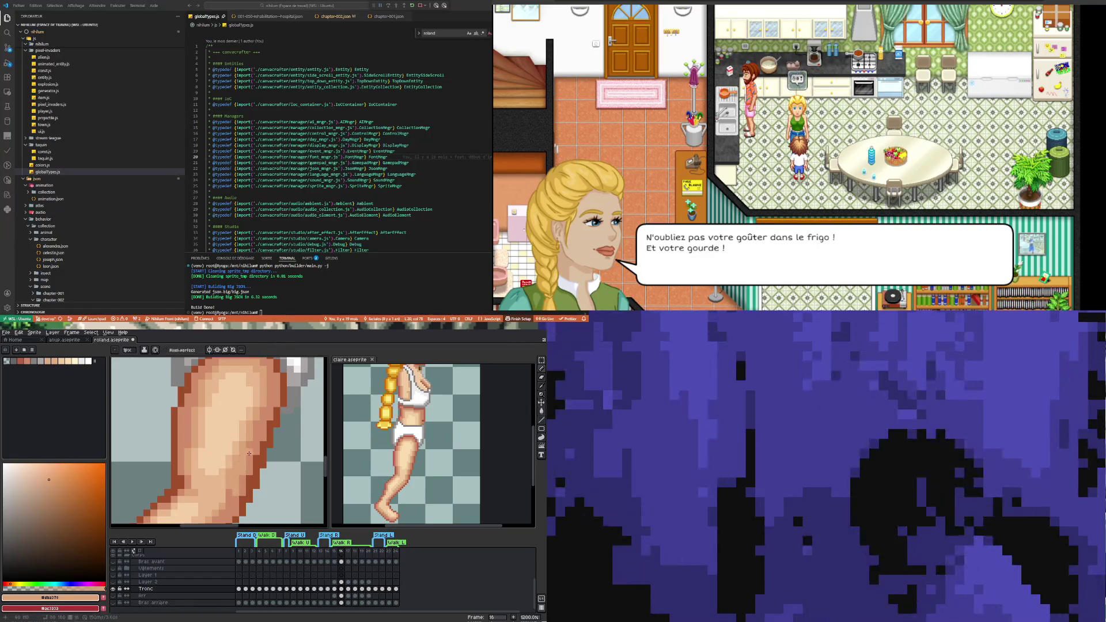
{"action": "scroll", "coordinate": [244, 456], "scroll_direction": "down", "scroll_amount": 4}
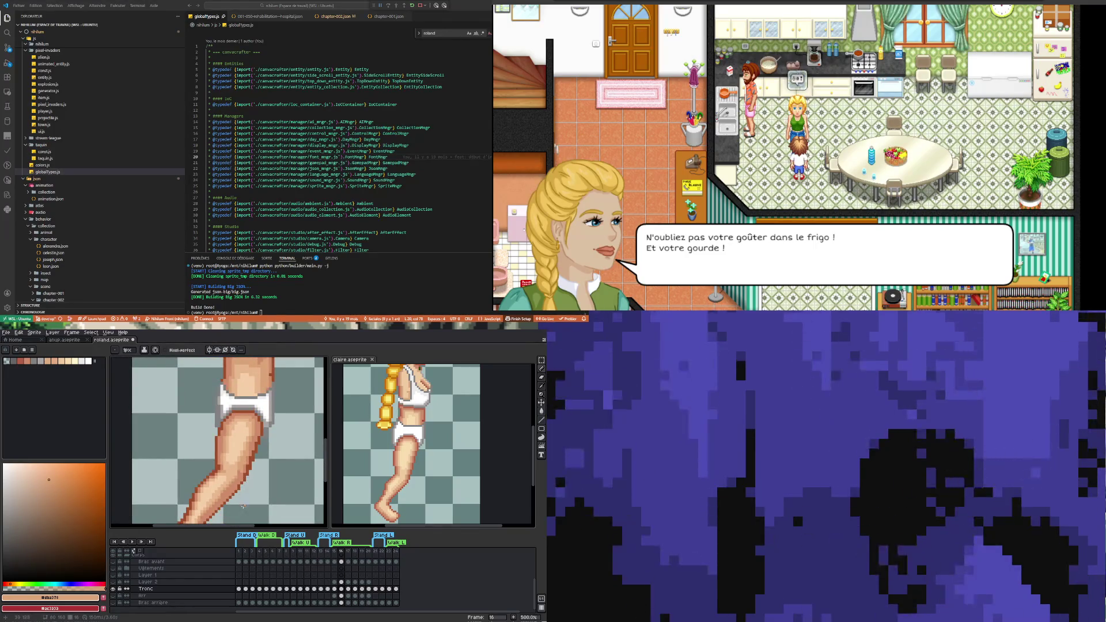
{"action": "scroll", "coordinate": [244, 483], "scroll_direction": "up", "scroll_amount": 1}
{"action": "scroll", "coordinate": [244, 483], "scroll_direction": "up", "scroll_amount": 5}
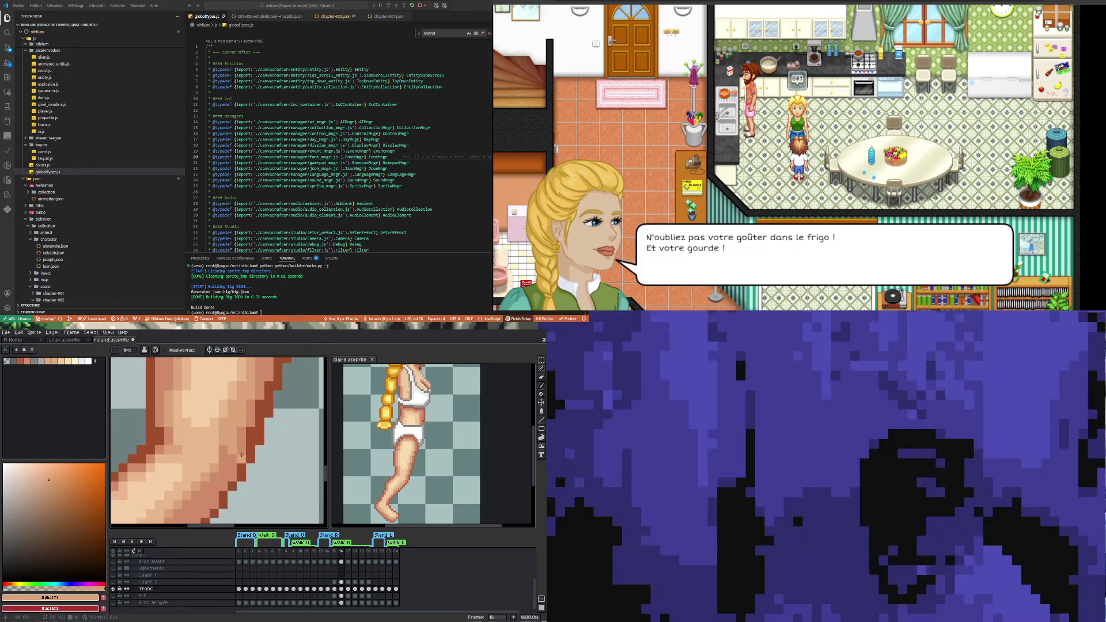
{"action": "key", "text": "i"}
{"action": "left_click", "coordinate": [242, 450]}
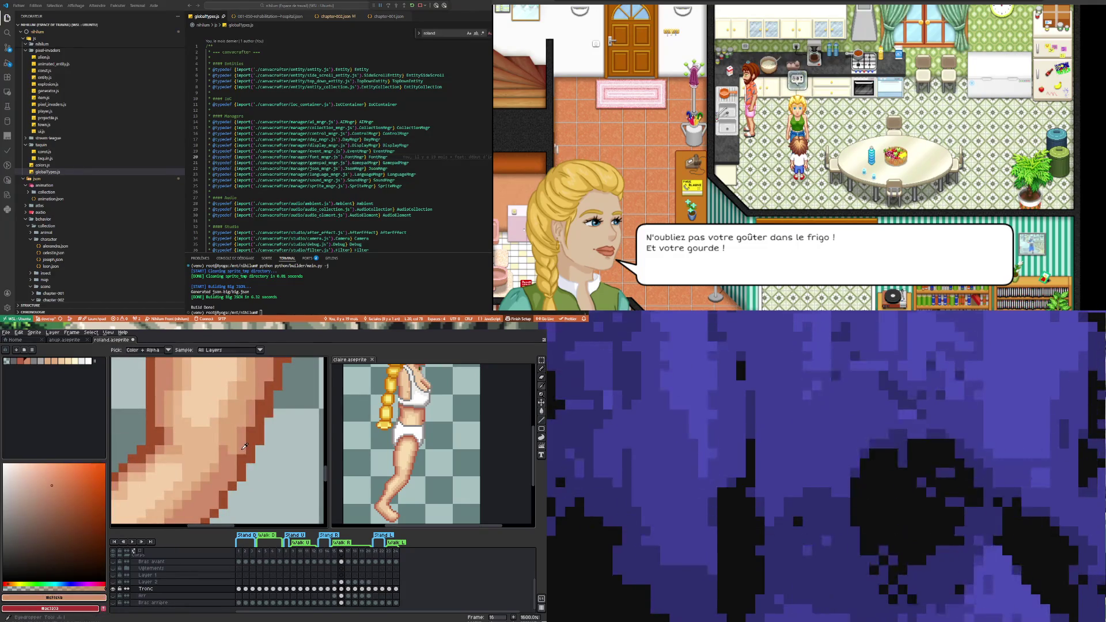
{"action": "key", "text": "b"}
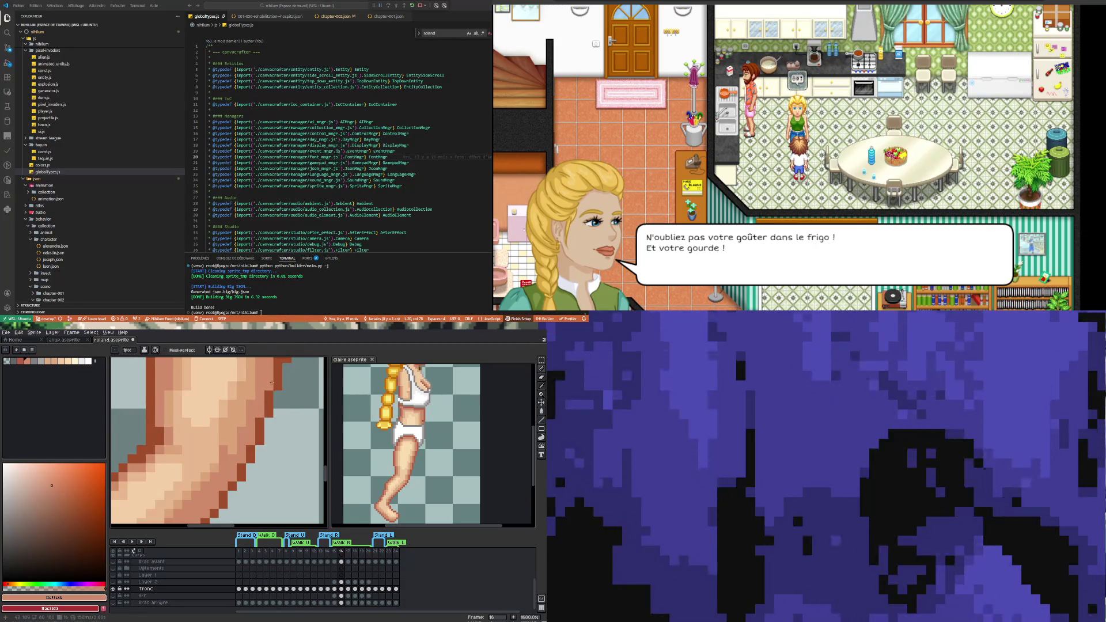
- Sample the lighter skin tone #dba378 from the leg for pencil touch-ups
{"action": "scroll", "coordinate": [269, 384], "scroll_direction": "down", "scroll_amount": 3}
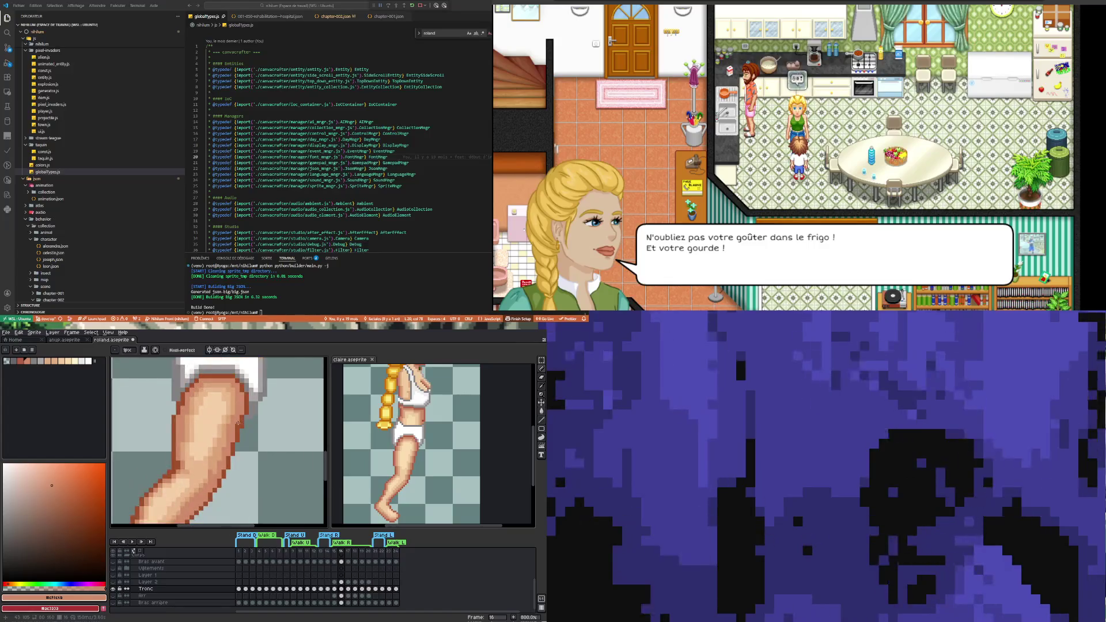
{"action": "key", "text": "i"}
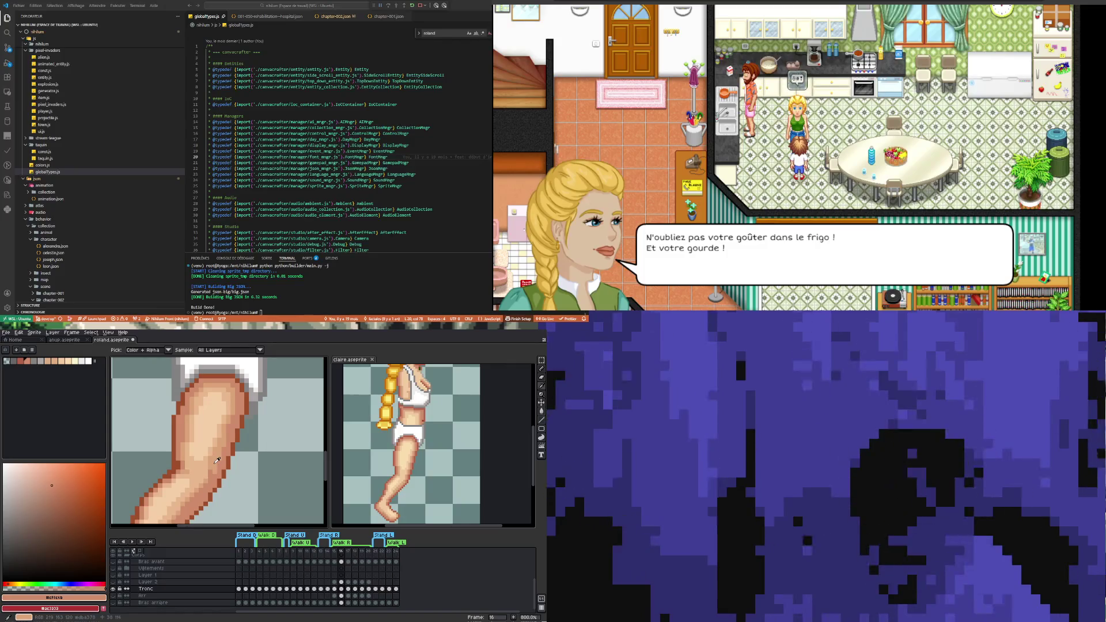
{"action": "left_click", "coordinate": [218, 461]}
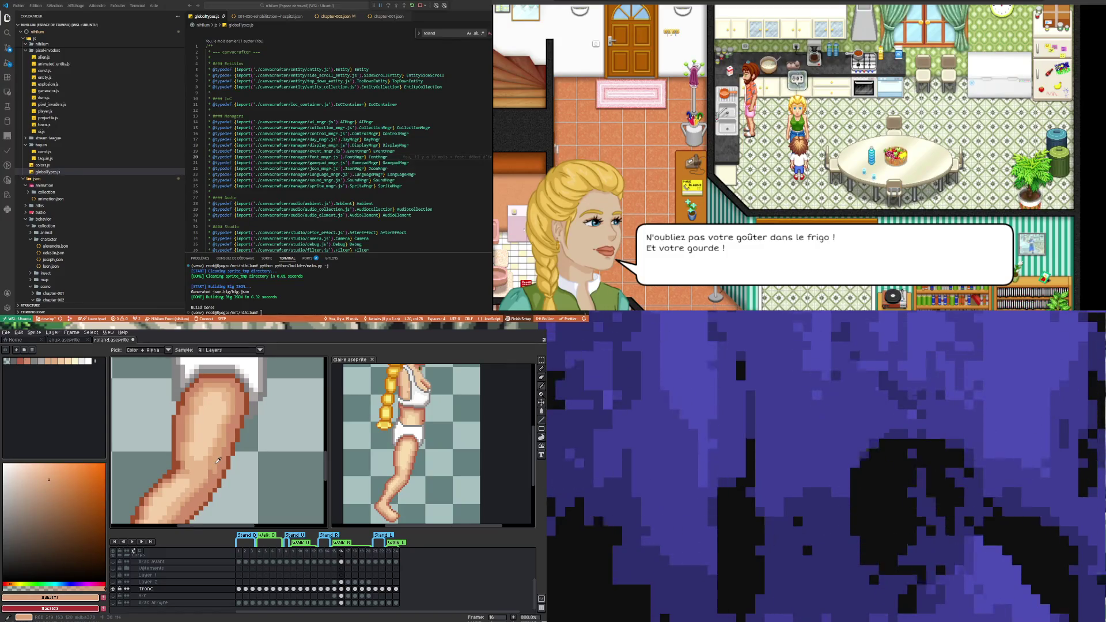
{"action": "key", "text": "b"}
{"action": "scroll", "coordinate": [213, 495], "scroll_direction": "down", "scroll_amount": 3}
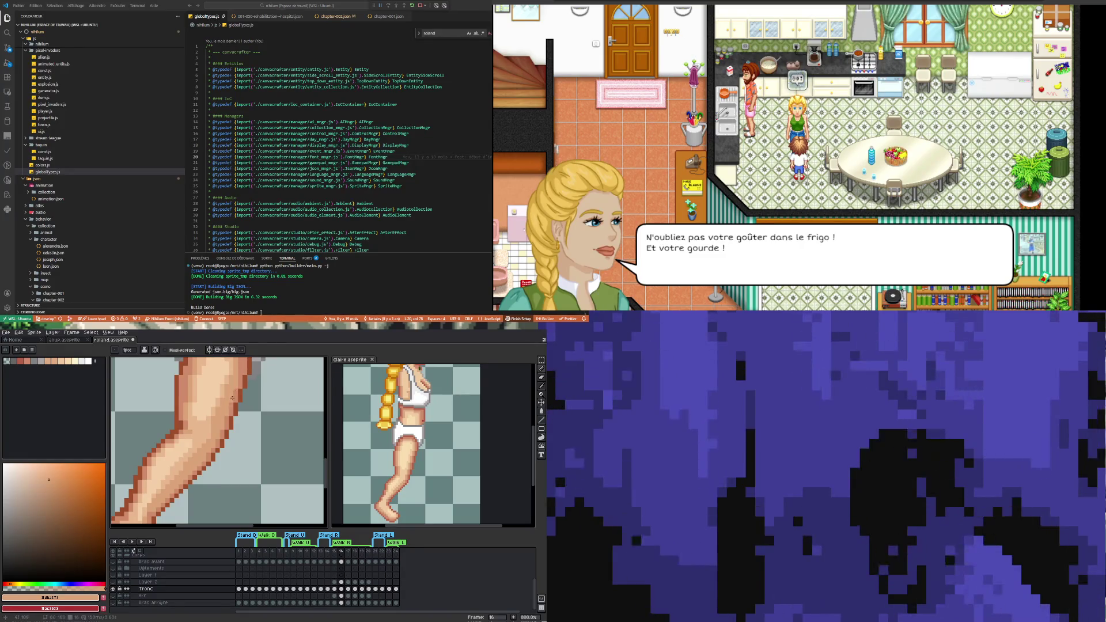
- Sample the outline brown #9f4f2a, mid tone #cf8c6b and lighter tone #dba378 along the calf
{"action": "scroll", "coordinate": [232, 398], "scroll_direction": "down", "scroll_amount": 2}
{"action": "scroll", "coordinate": [236, 383], "scroll_direction": "up", "scroll_amount": 2}
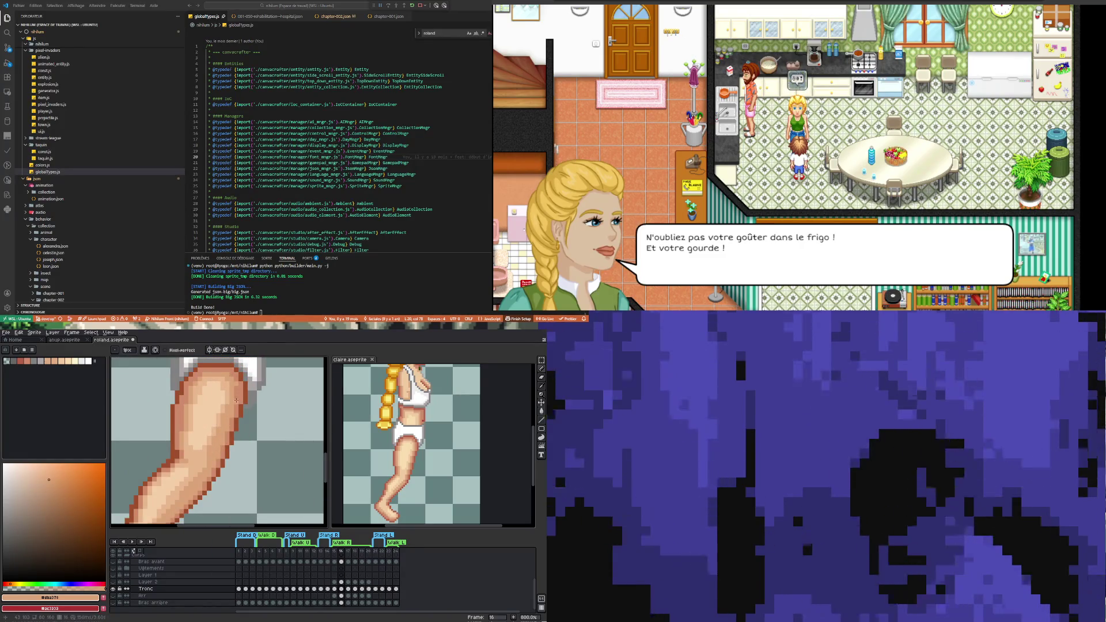
{"action": "scroll", "coordinate": [232, 398], "scroll_direction": "down", "scroll_amount": 3}
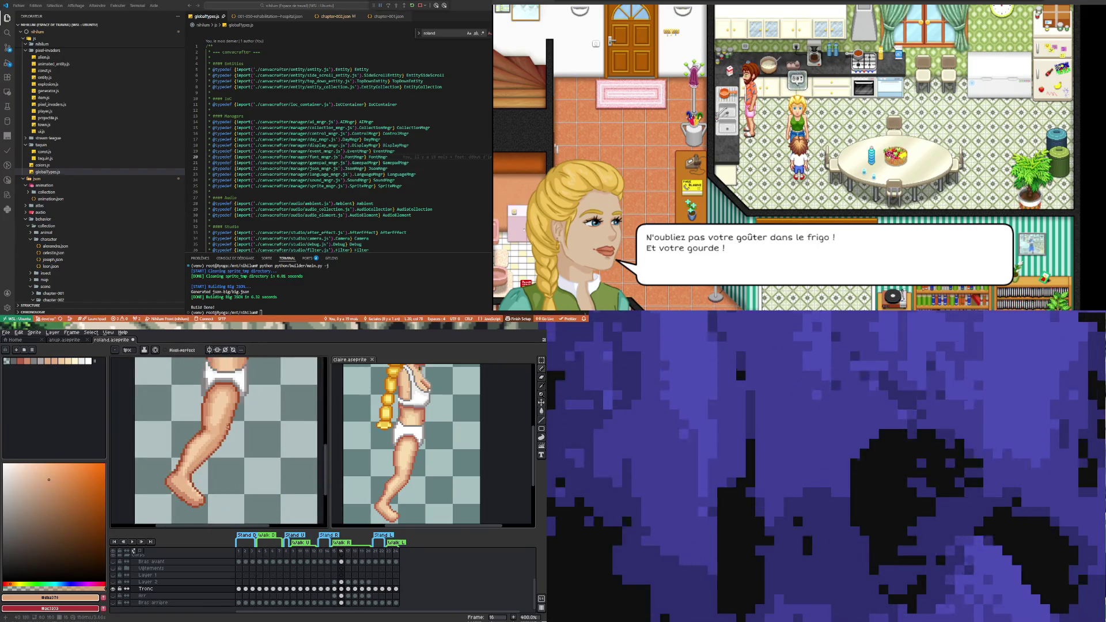
{"action": "scroll", "coordinate": [224, 442], "scroll_direction": "up", "scroll_amount": 3}
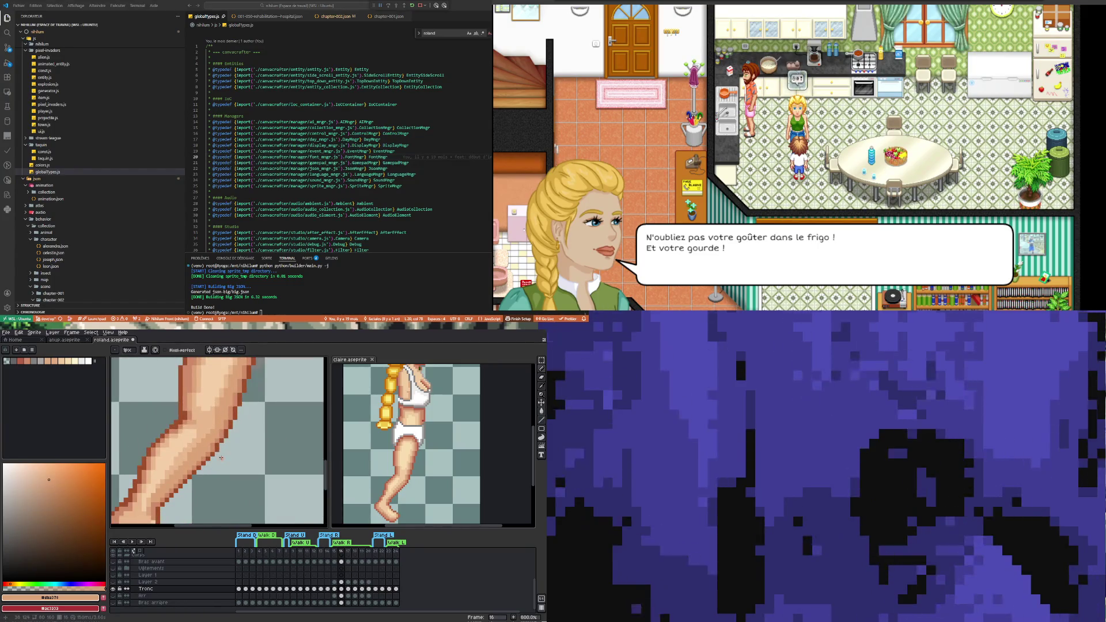
{"action": "scroll", "coordinate": [221, 458], "scroll_direction": "down", "scroll_amount": 2}
{"action": "scroll", "coordinate": [215, 457], "scroll_direction": "up", "scroll_amount": 4}
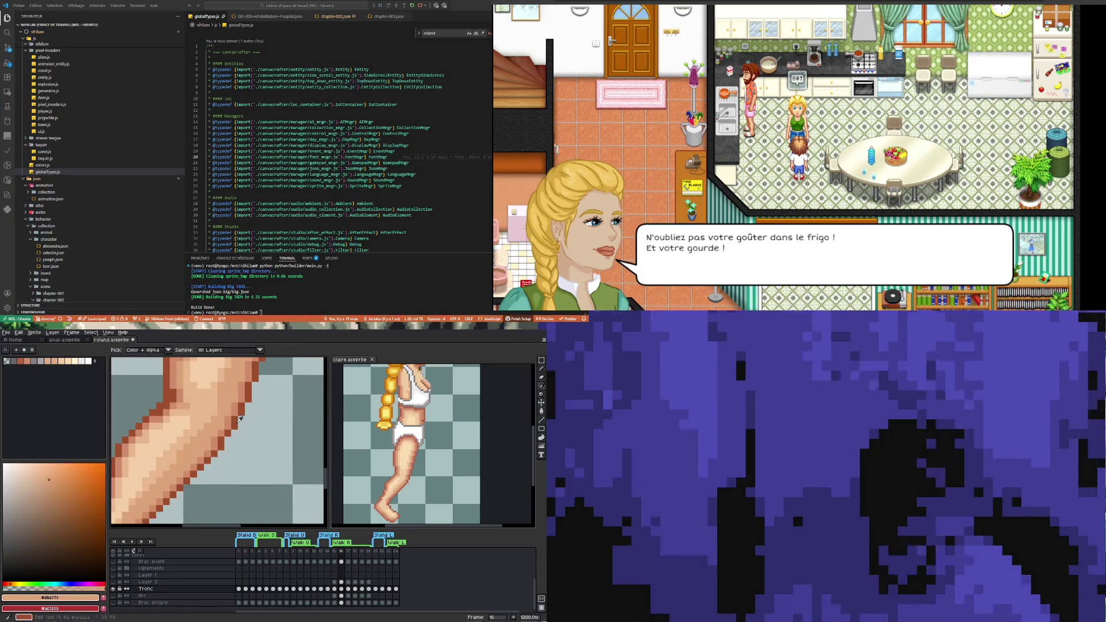
{"action": "left_click", "coordinate": [239, 420], "text": "alt"}
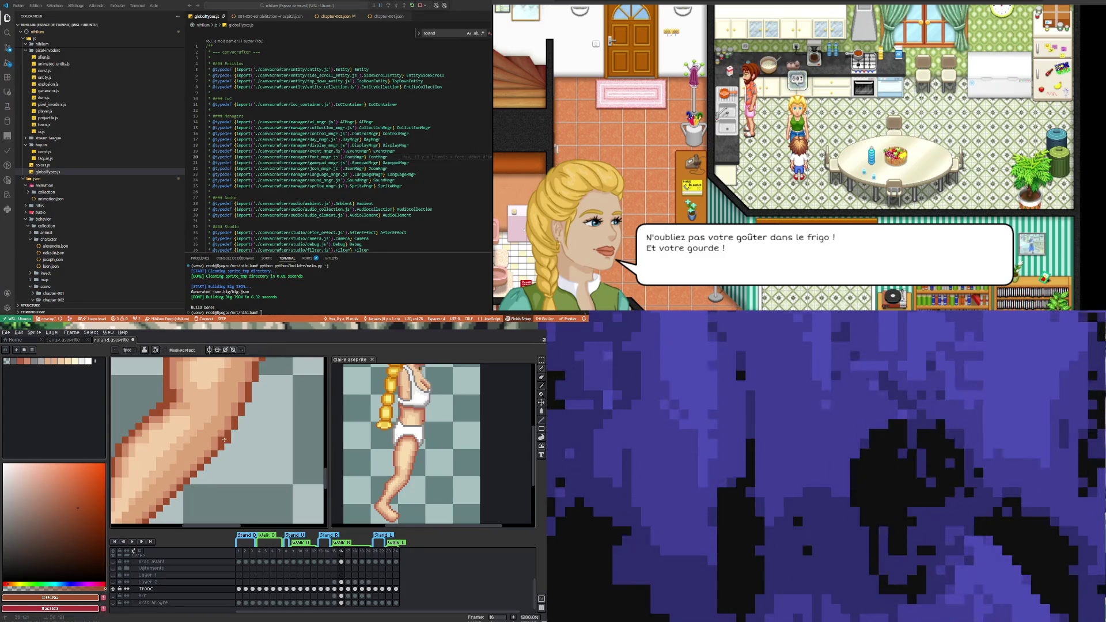
{"action": "left_click", "coordinate": [218, 440], "text": "alt"}
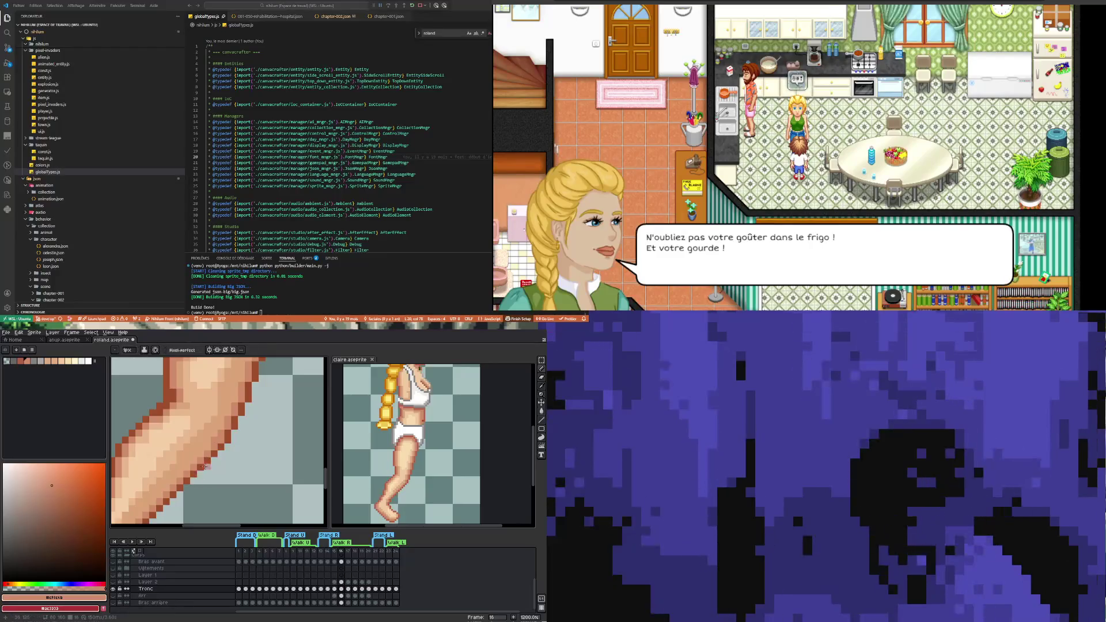
{"action": "left_click", "coordinate": [208, 436], "text": "alt"}
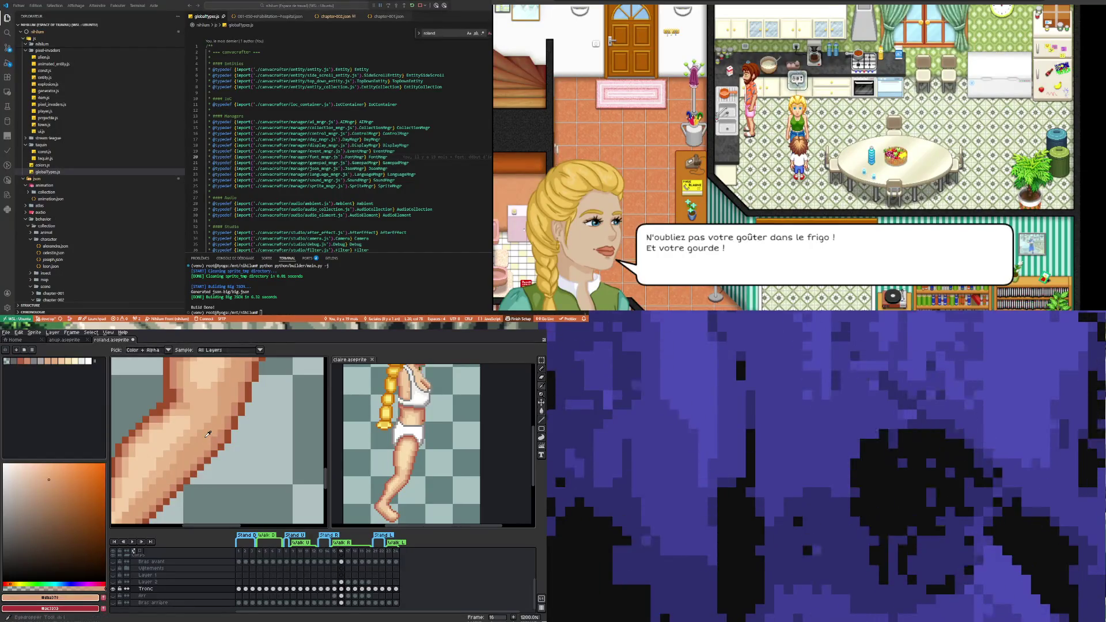
- Pick the pale skin tone #e8b88e for leg highlights and compare the shading across the whole leg
{"action": "scroll", "coordinate": [213, 437], "scroll_direction": "down", "scroll_amount": 4}
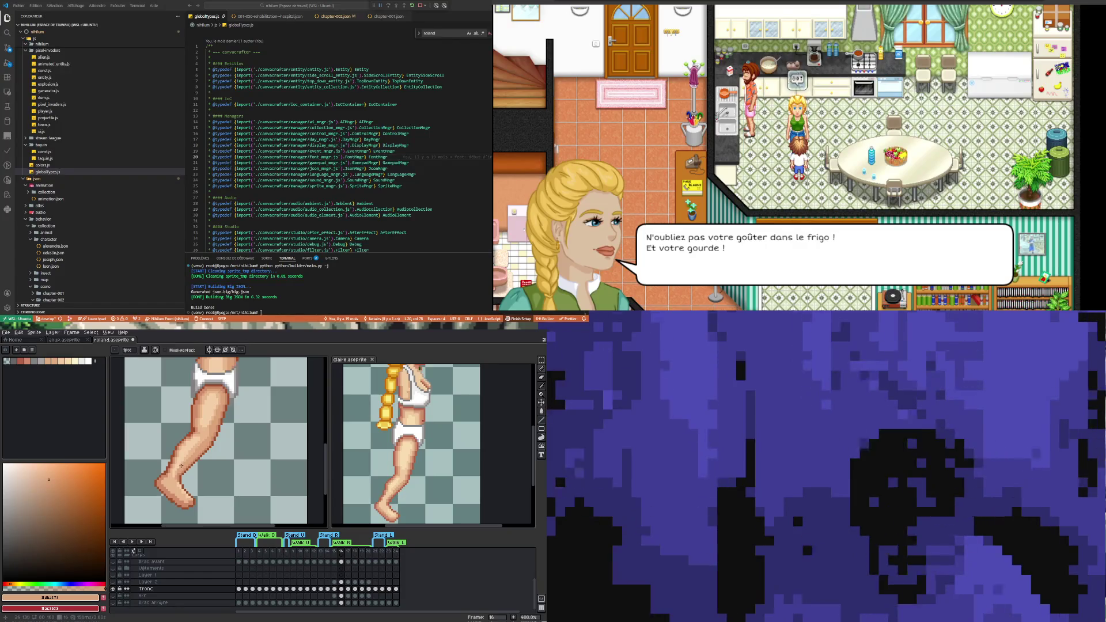
{"action": "scroll", "coordinate": [217, 425], "scroll_direction": "up", "scroll_amount": 3}
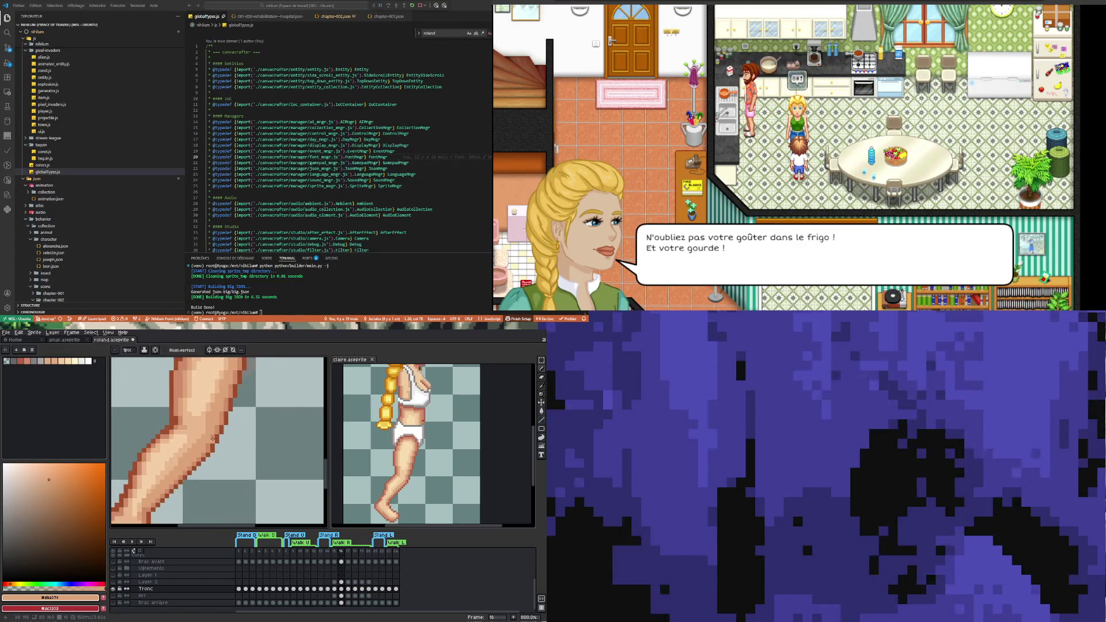
{"action": "scroll", "coordinate": [185, 461], "scroll_direction": "up", "scroll_amount": 3}
{"action": "left_click", "coordinate": [181, 446], "text": "alt"}
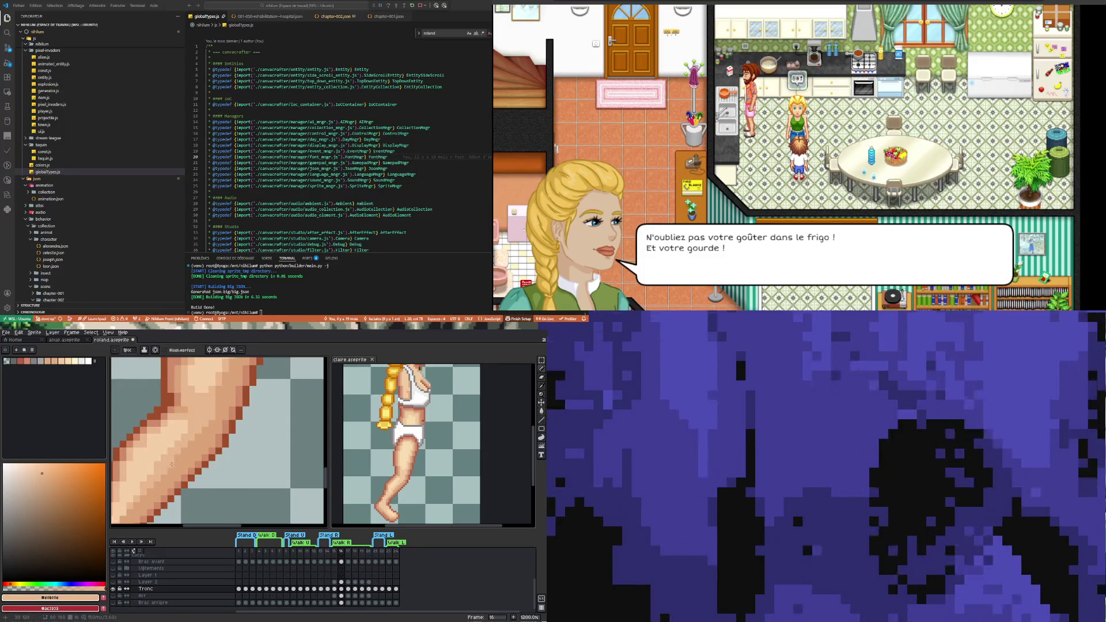
{"action": "scroll", "coordinate": [201, 438], "scroll_direction": "down", "scroll_amount": 4}
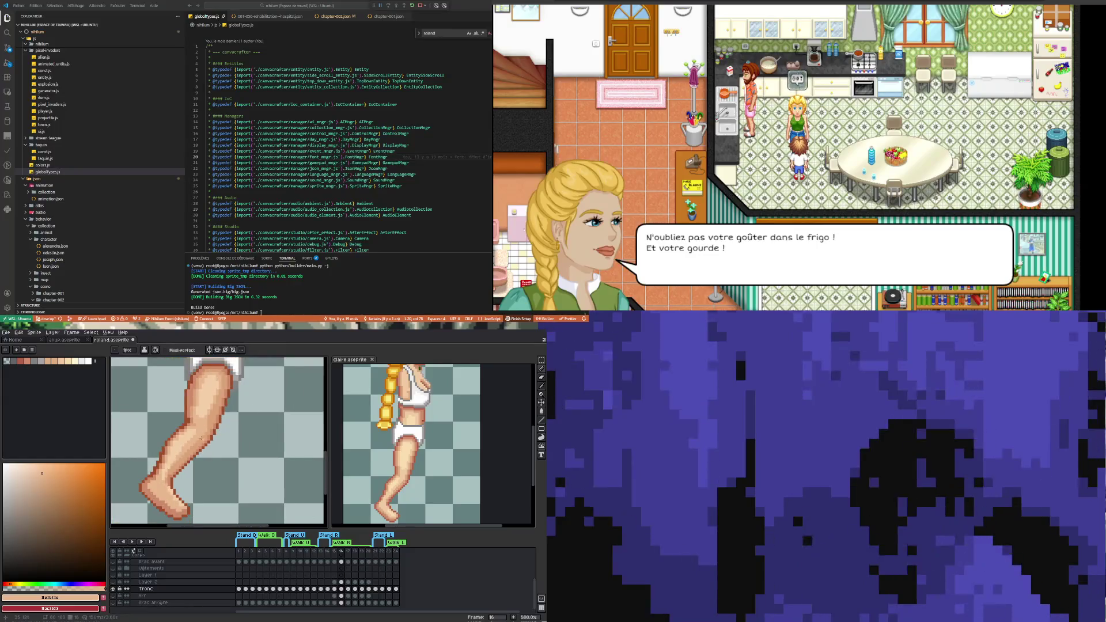
{"action": "scroll", "coordinate": [177, 462], "scroll_direction": "up", "scroll_amount": 4}
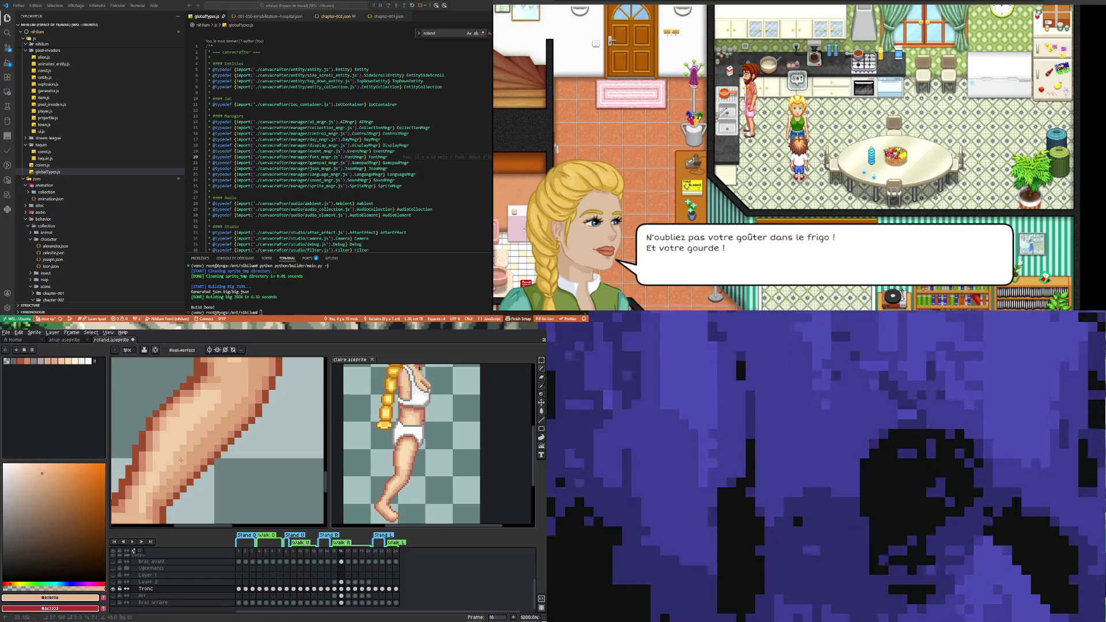
{"action": "scroll", "coordinate": [182, 455], "scroll_direction": "down", "scroll_amount": 4}
{"action": "scroll", "coordinate": [177, 456], "scroll_direction": "up", "scroll_amount": 4}
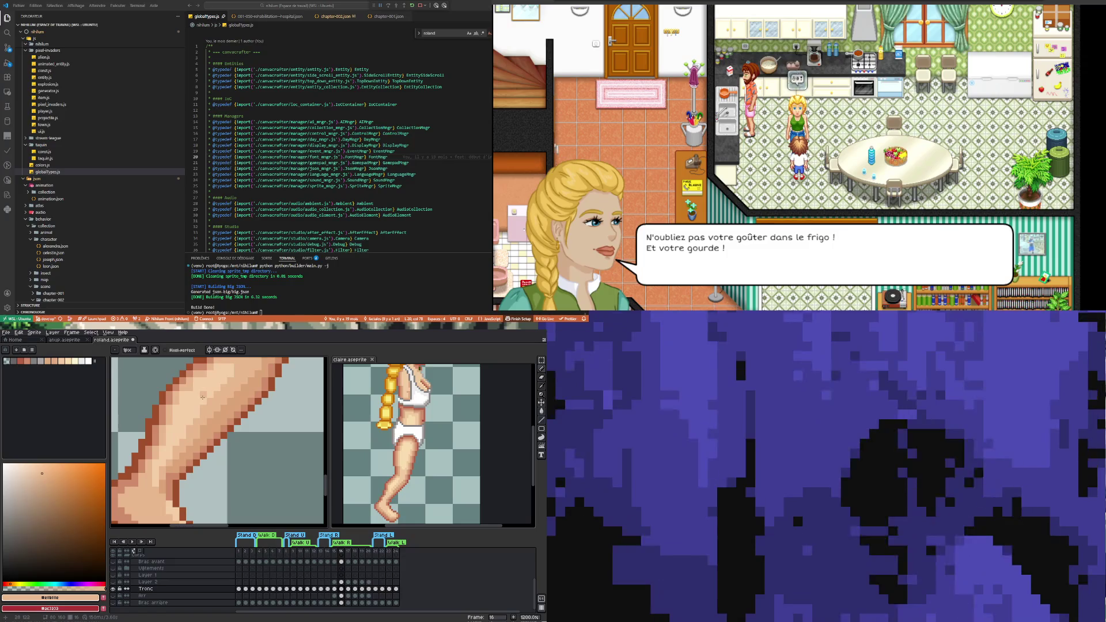
{"action": "scroll", "coordinate": [208, 446], "scroll_direction": "down", "scroll_amount": 3}
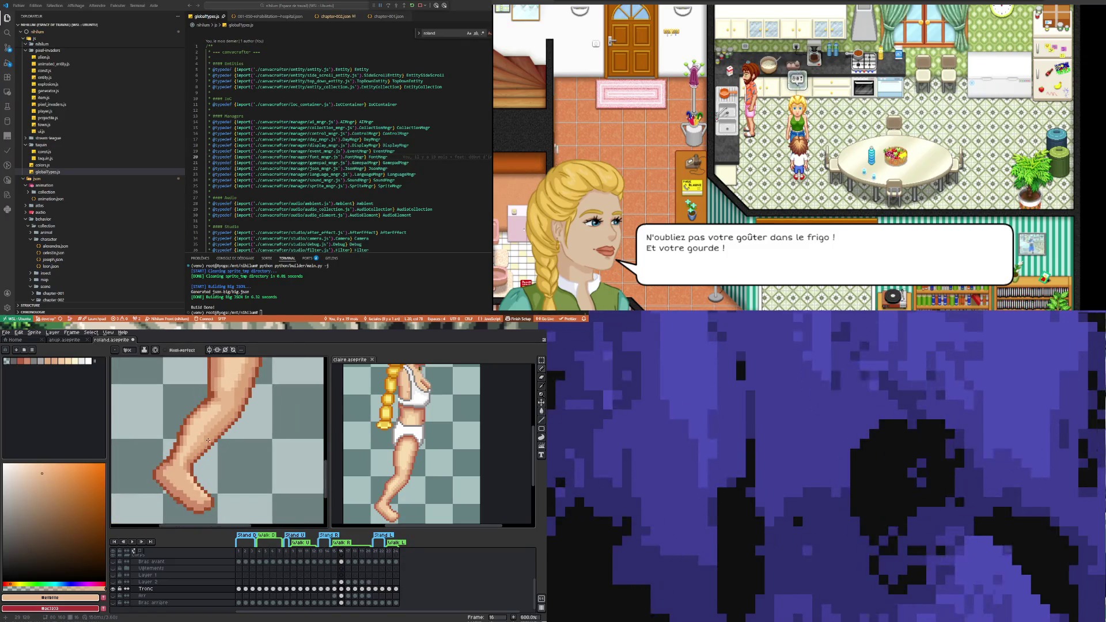
{"action": "scroll", "coordinate": [242, 389], "scroll_direction": "up", "scroll_amount": 4}
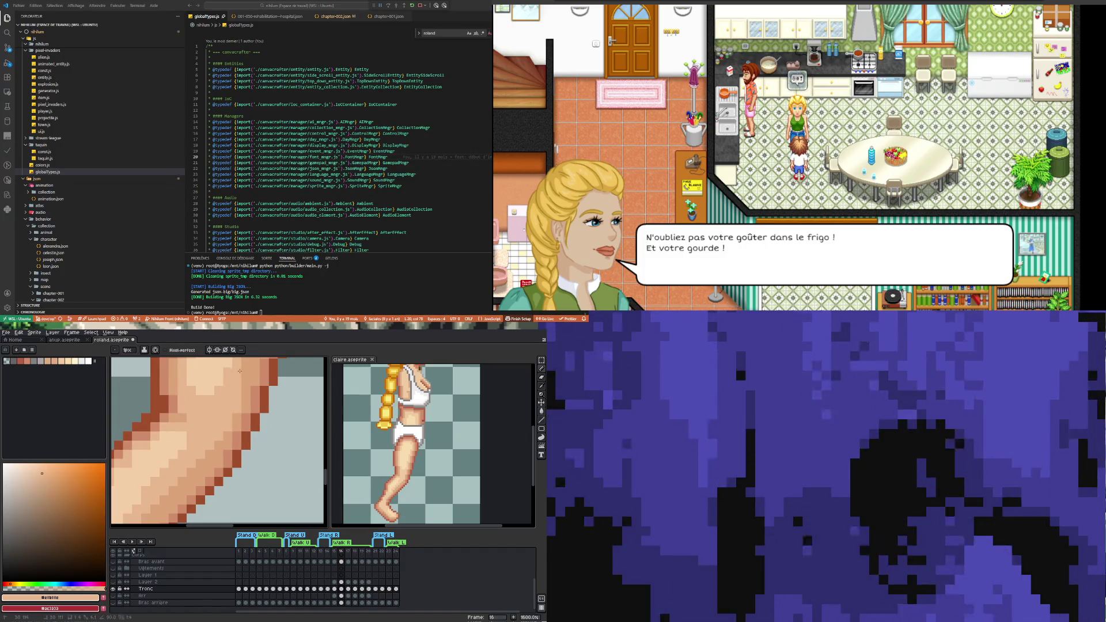
{"action": "scroll", "coordinate": [234, 424], "scroll_direction": "down", "scroll_amount": 3}
{"action": "scroll", "coordinate": [232, 442], "scroll_direction": "up", "scroll_amount": 2}
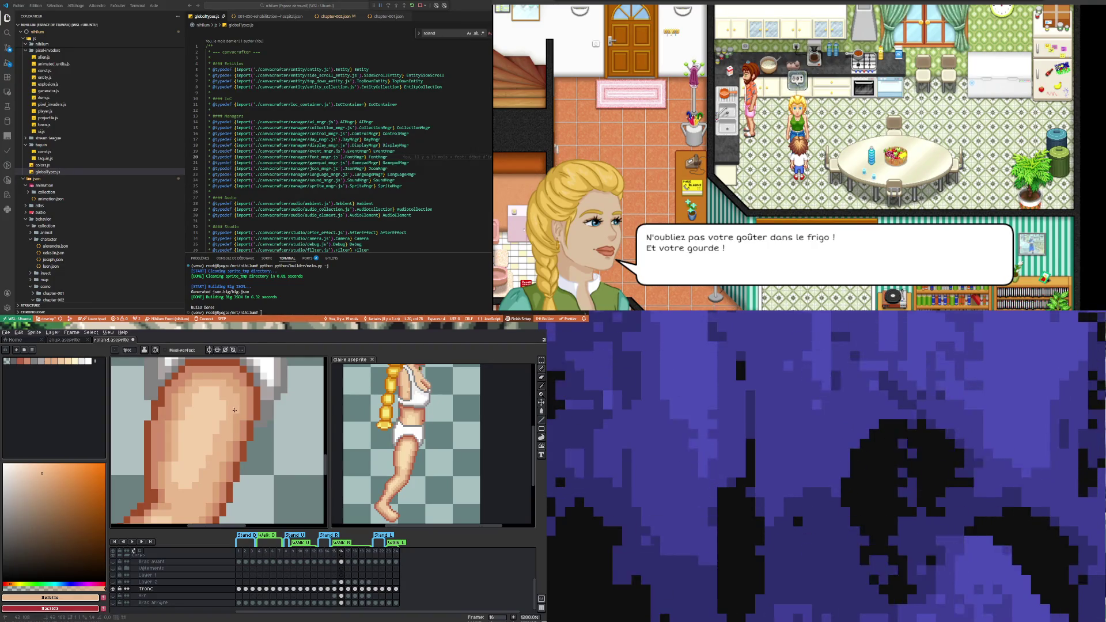
{"action": "scroll", "coordinate": [218, 431], "scroll_direction": "down", "scroll_amount": 2}
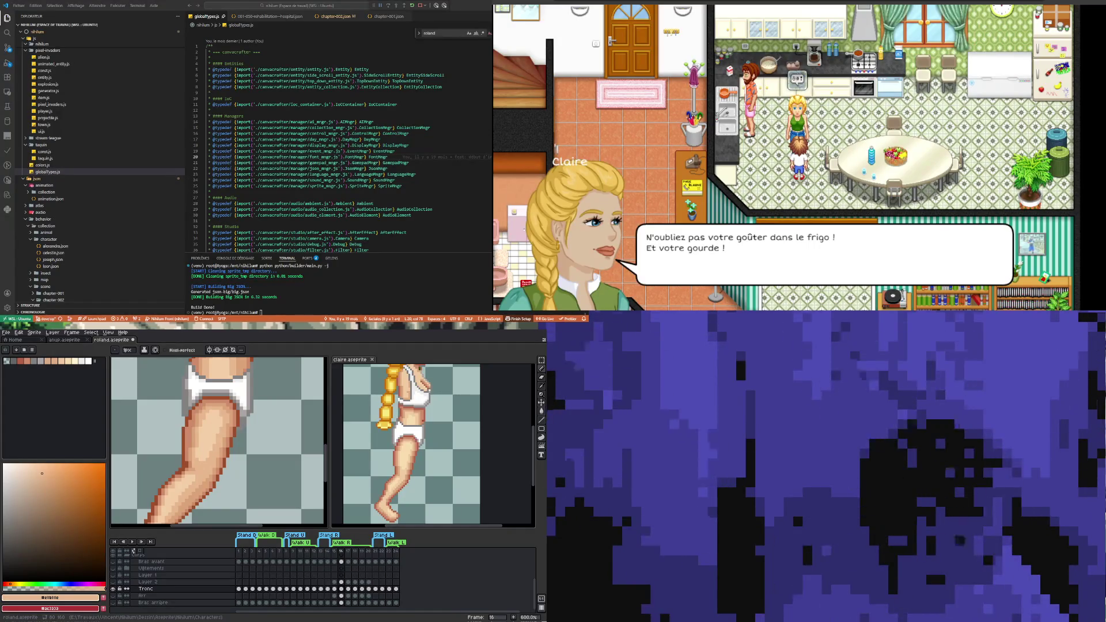
- Save roland.aseprite from the File menu after viewing the whole shaded leg
{"action": "scroll", "coordinate": [249, 455], "scroll_direction": "down", "scroll_amount": 5}
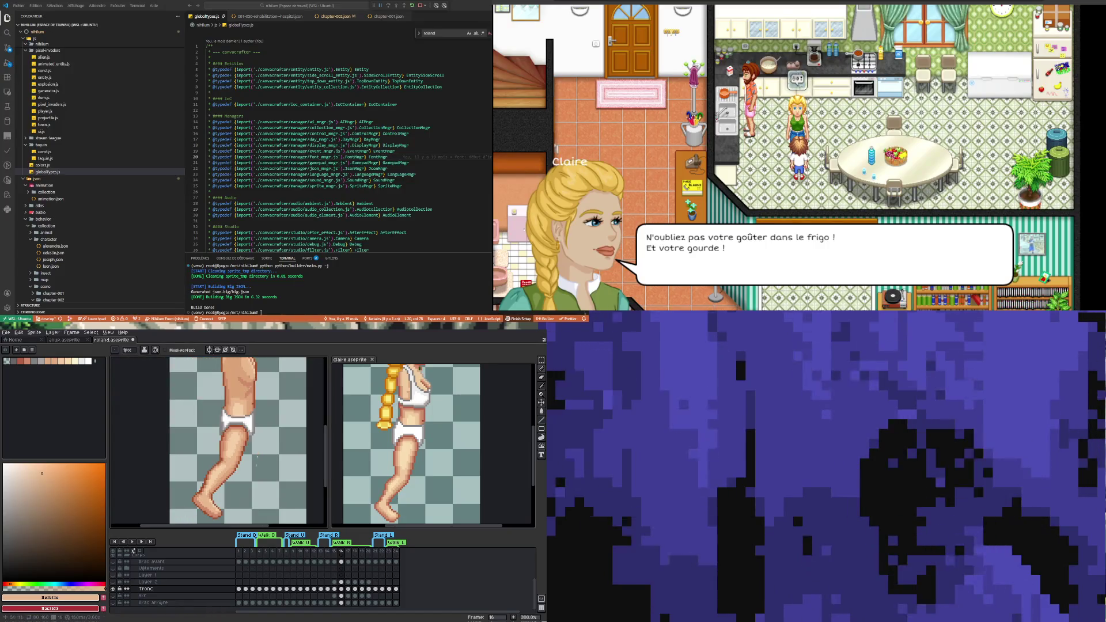
{"action": "scroll", "coordinate": [249, 455], "scroll_direction": "up", "scroll_amount": 3}
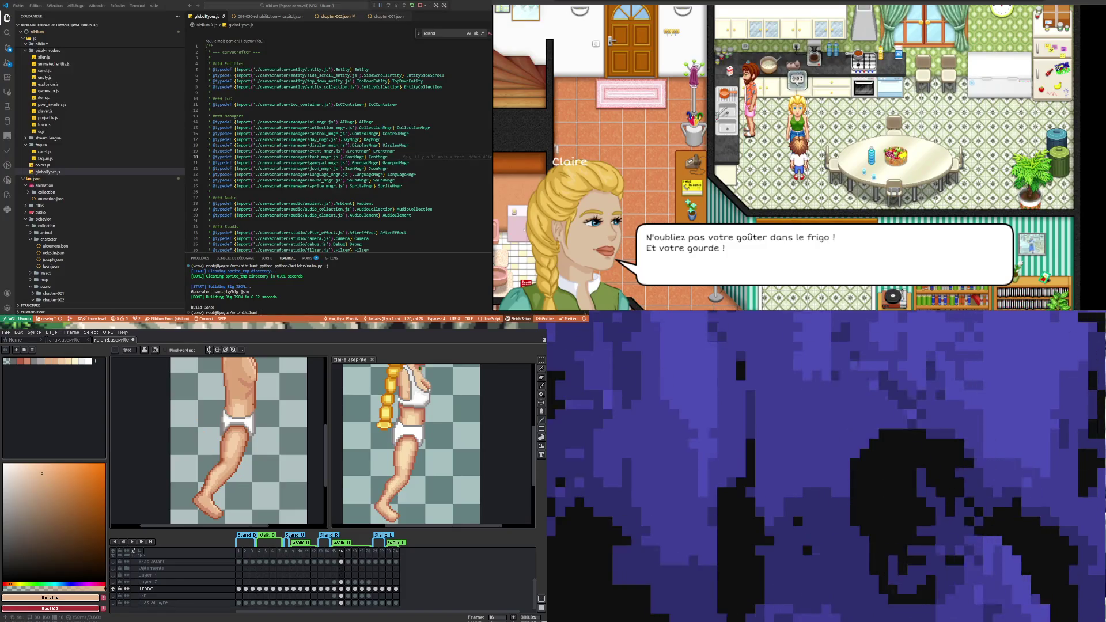
{"action": "left_click", "coordinate": [6, 333]}
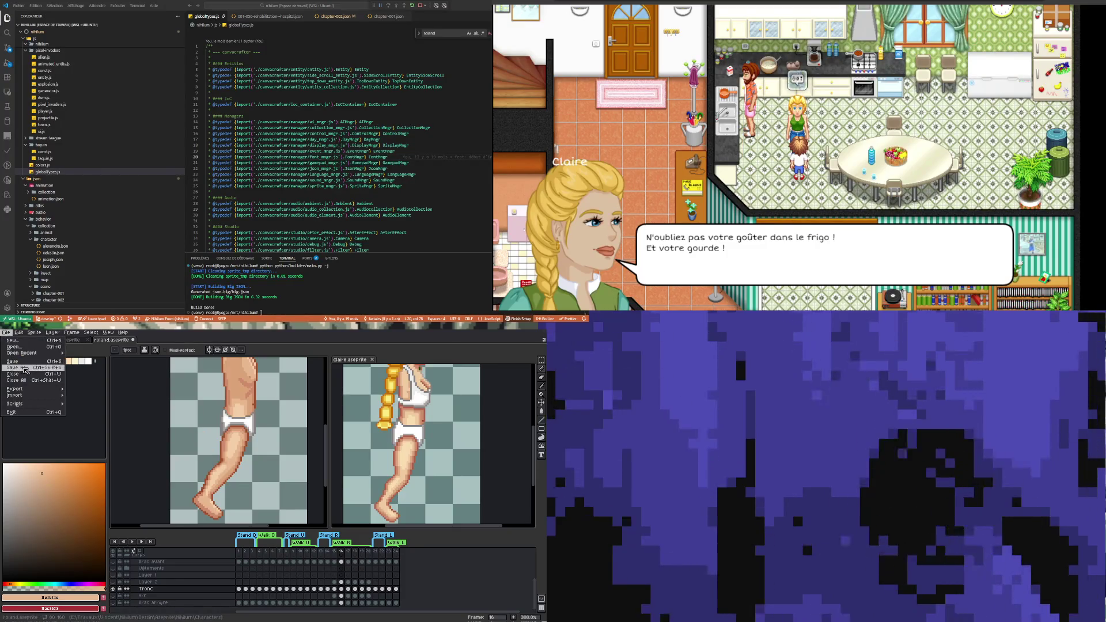
{"action": "left_click", "coordinate": [23, 361]}
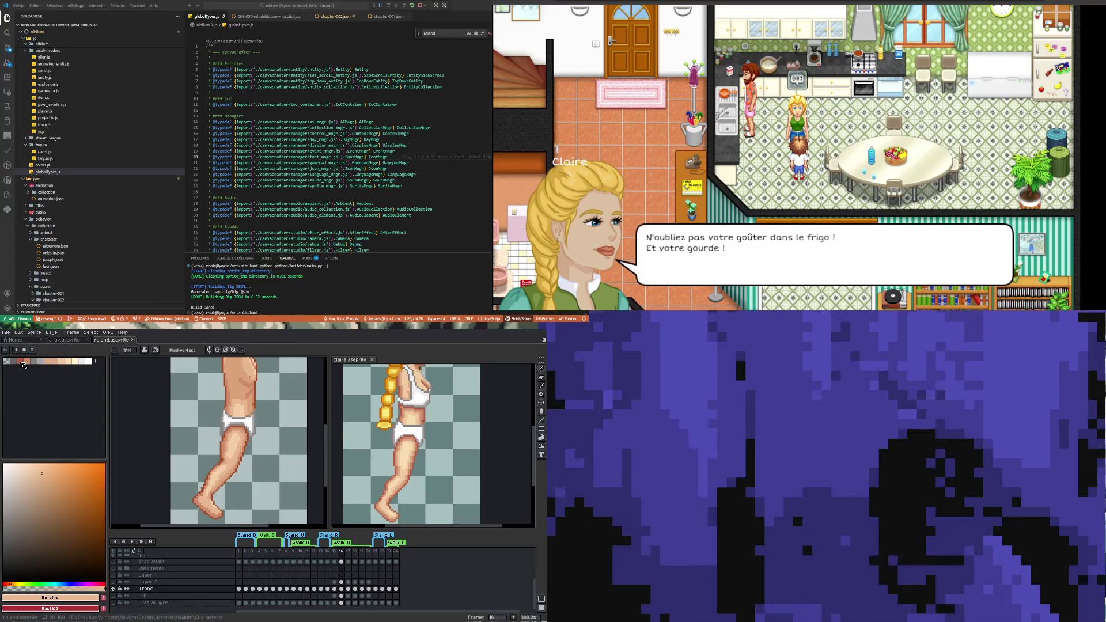